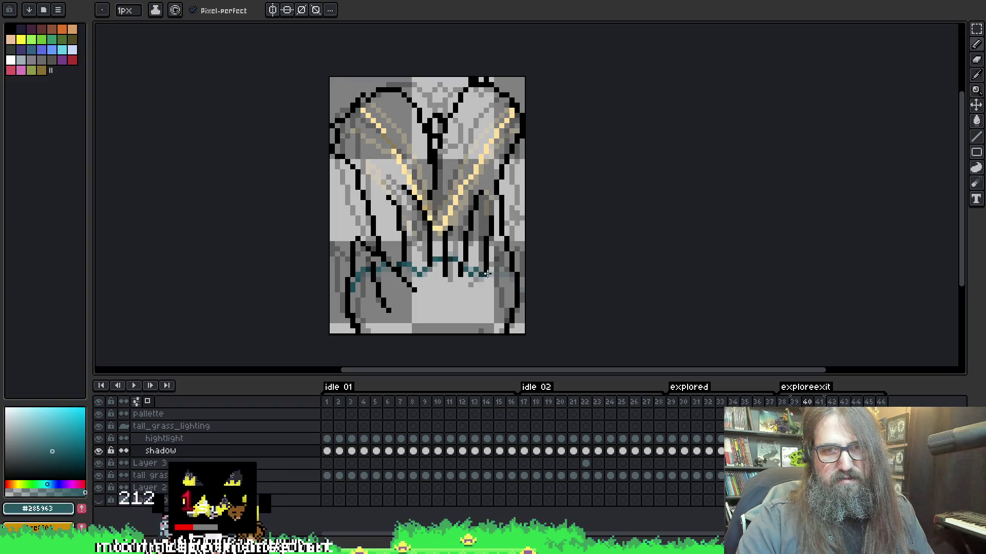
- Draw the teal shadow line across the grass blades on frame 41
key(Right)
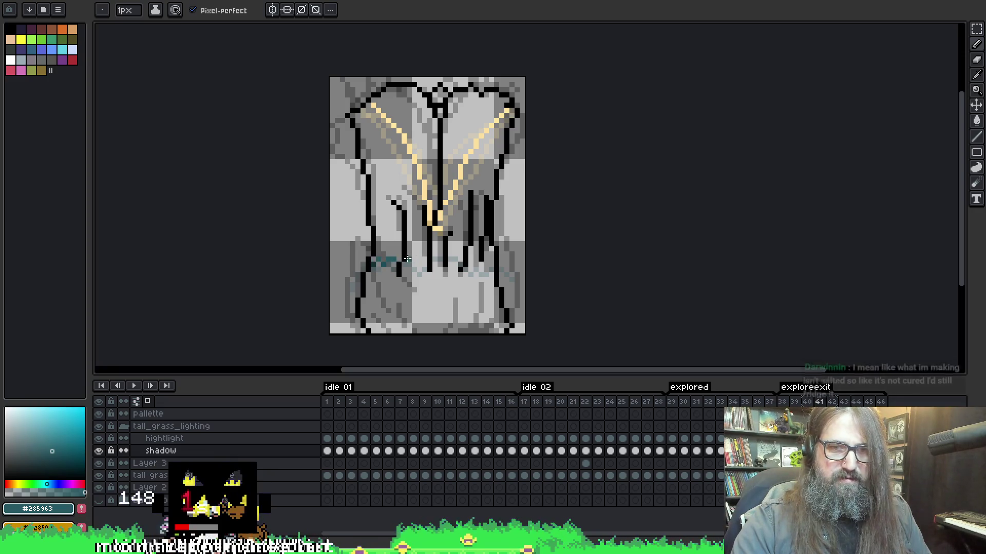
drag(384, 261, 428, 262)
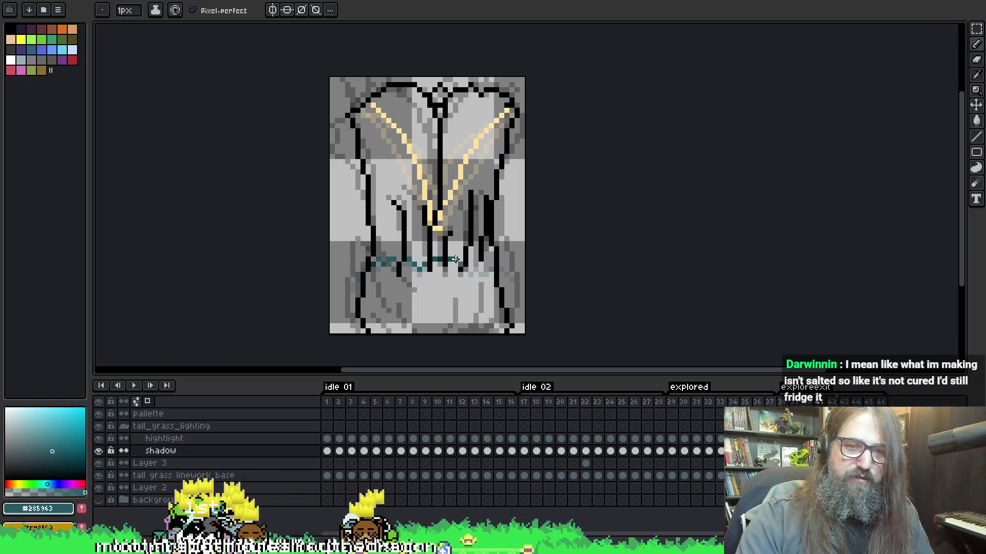
drag(470, 268, 505, 272)
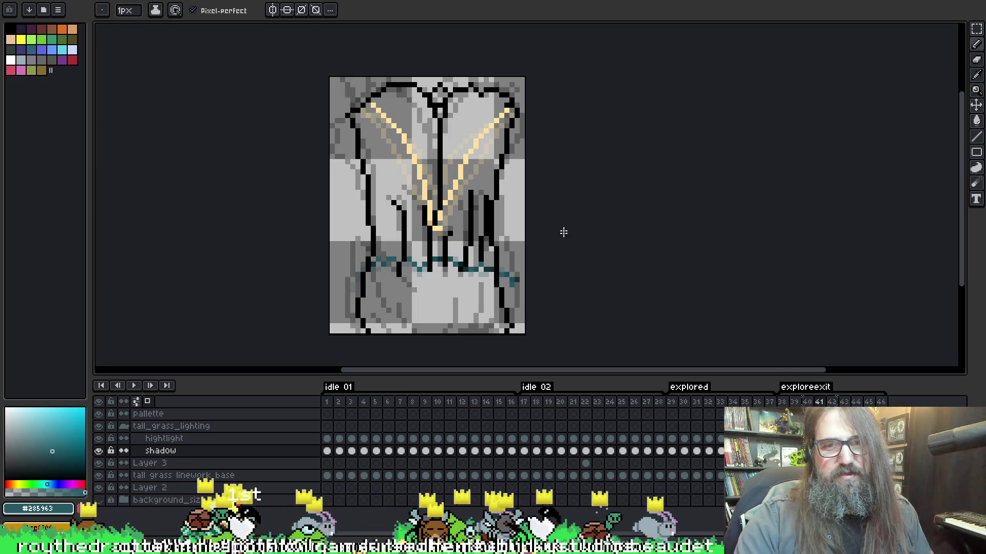
key(e)
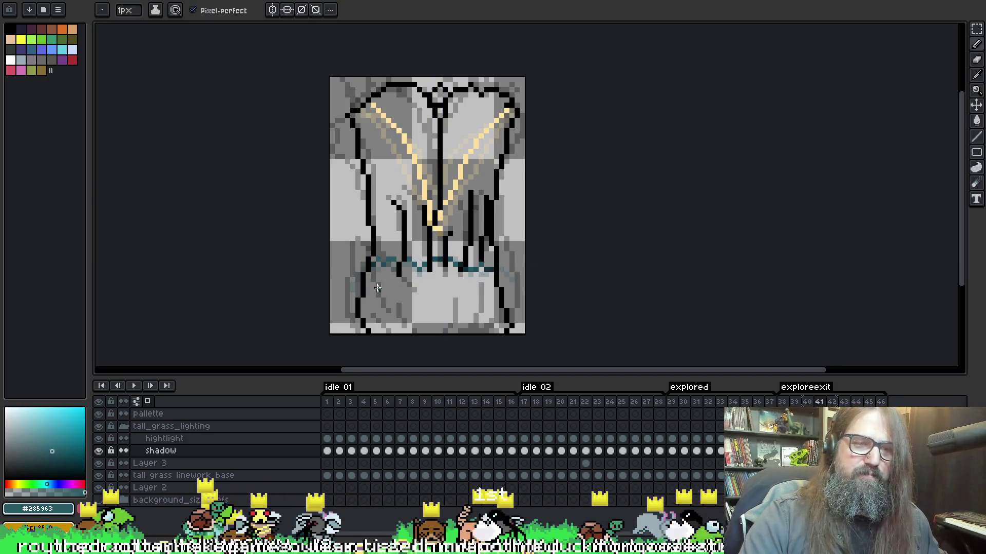
key(i)
key(b)
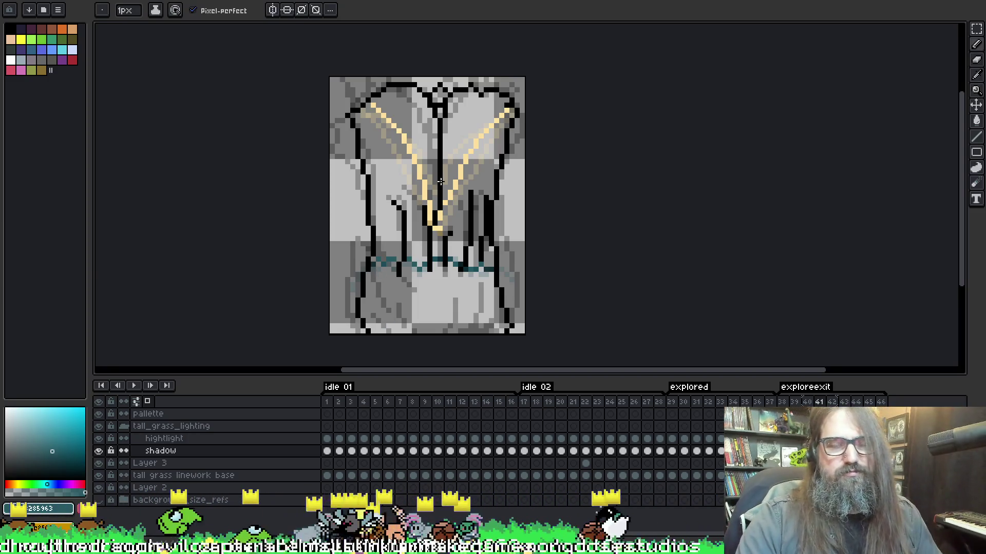
- Draw the teal shadow line across the blades on frames 42 and 43
key(period)
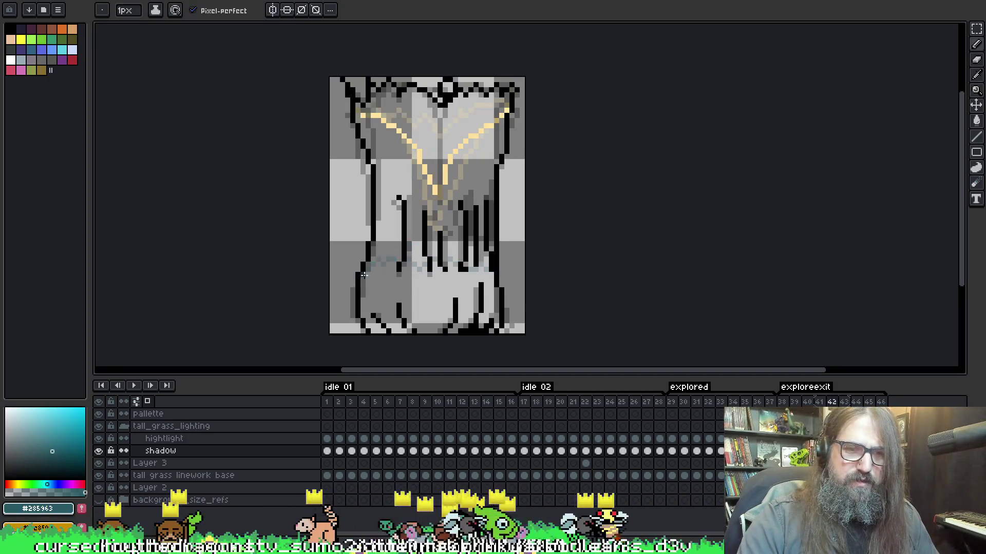
drag(368, 261, 396, 256)
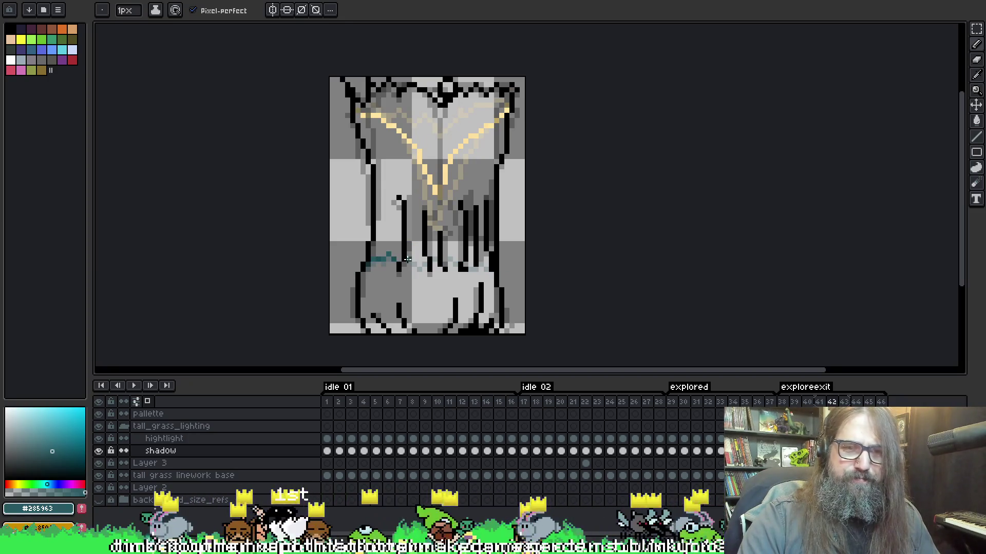
drag(412, 260, 488, 264)
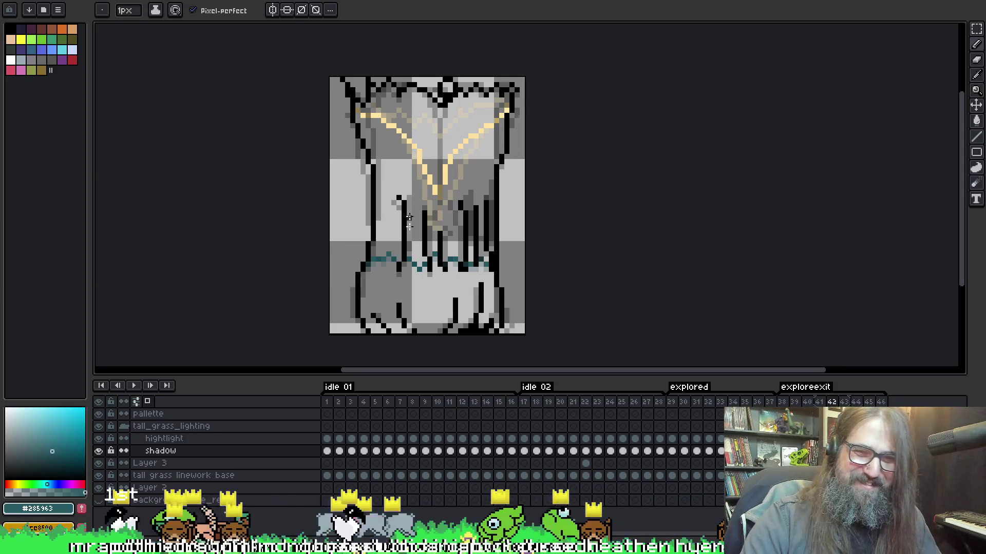
key(Right)
mouse_move(369, 269)
mouse_down()
mouse_move(386, 258)
mouse_move(488, 264)
mouse_up()
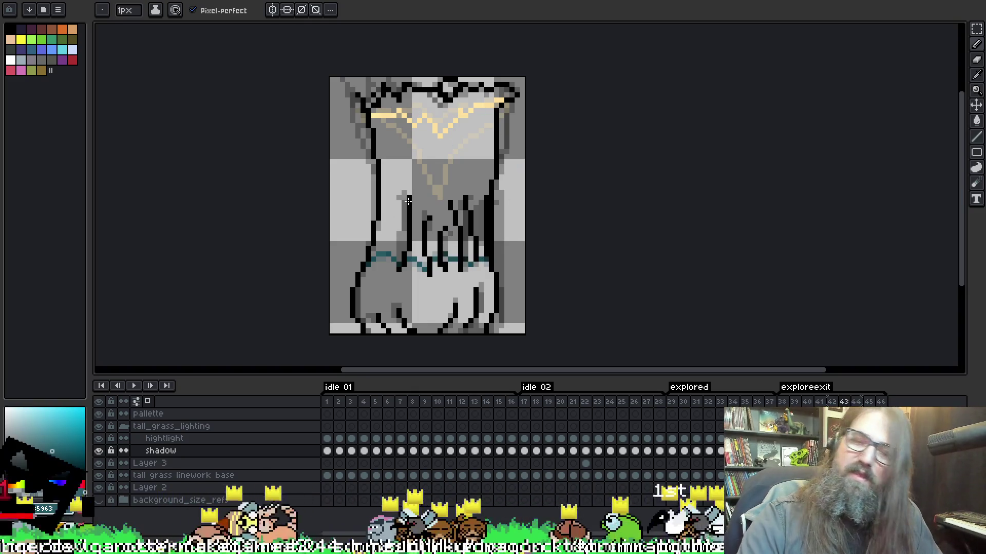
- Draw the teal shadow line on frame 44, then close the sprite to the start screen
key(Right)
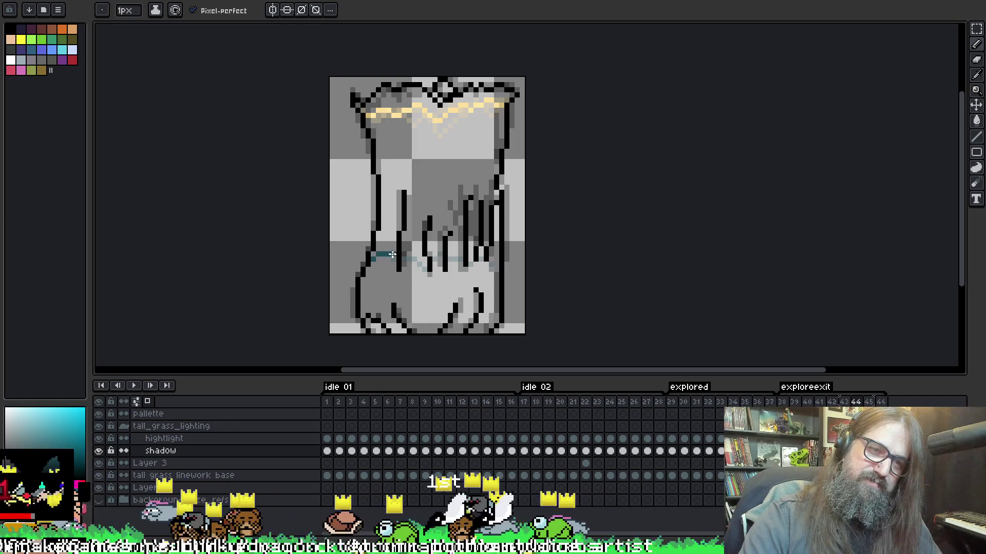
key(v)
key(b)
drag(371, 249, 400, 260)
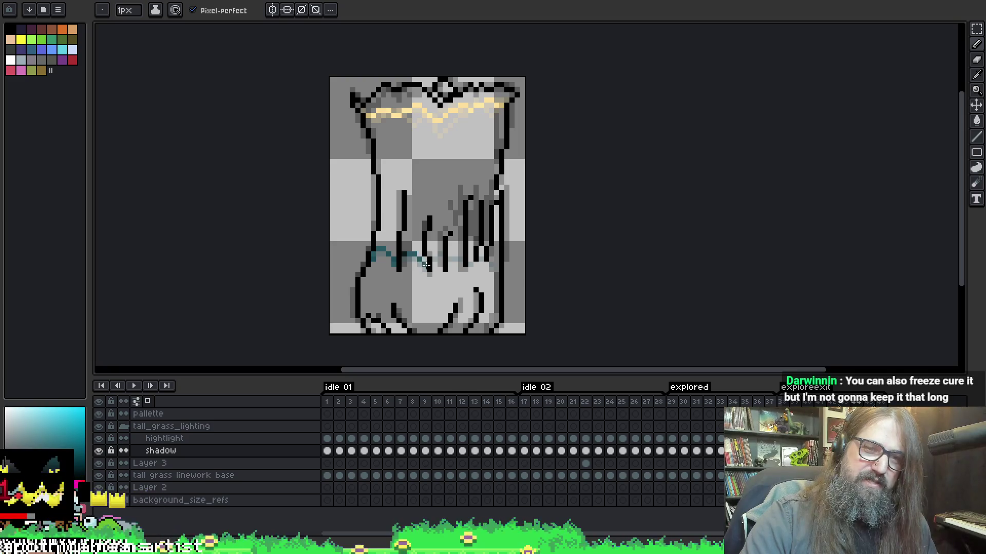
drag(399, 259, 498, 262)
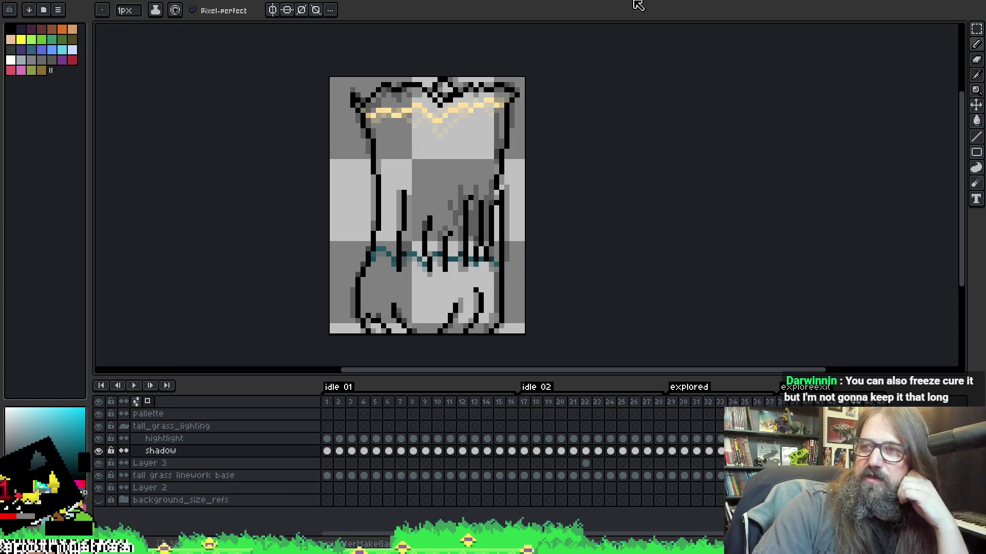
key(ctrl+w)
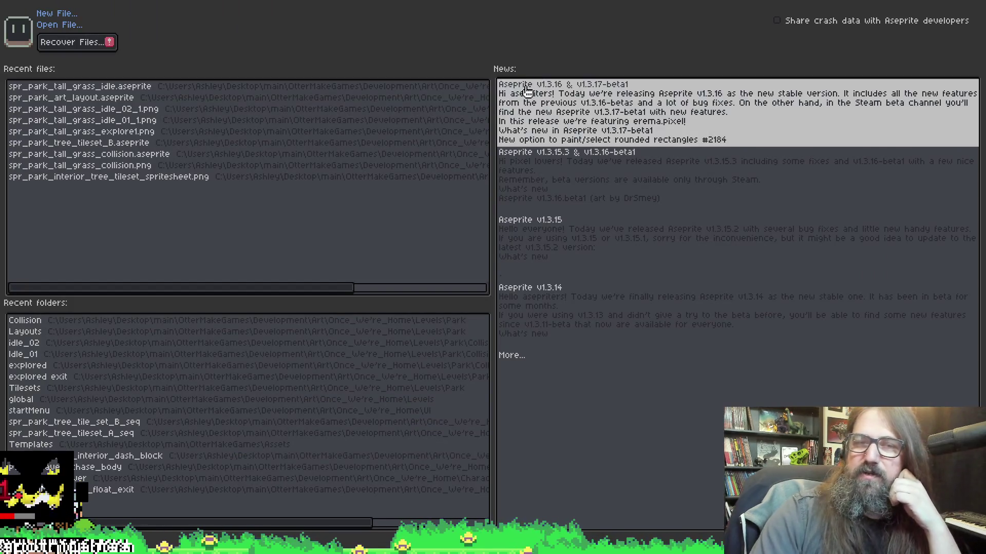
- Return to the tall-grass sprite and step forward to frame 45
key(ctrl+Tab)
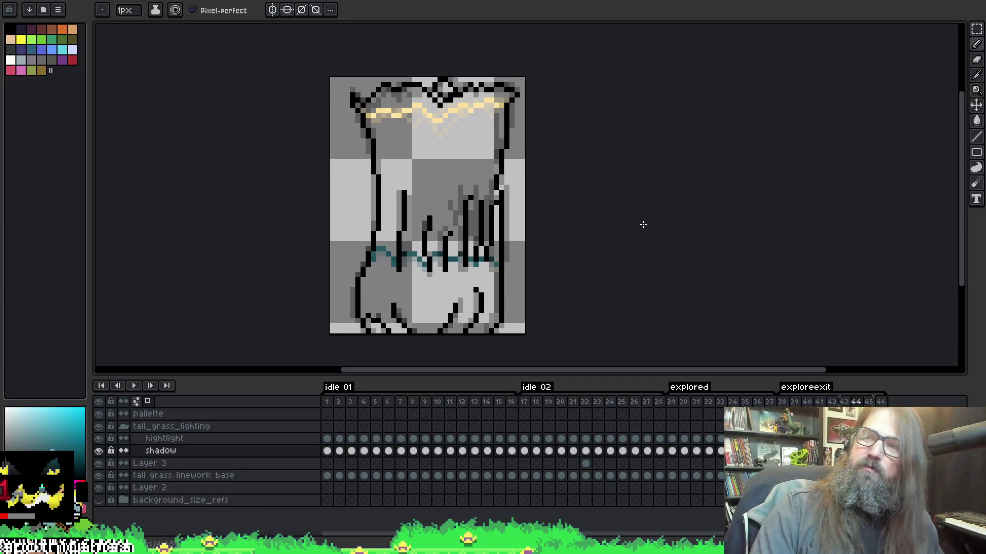
key(i)
key(b)
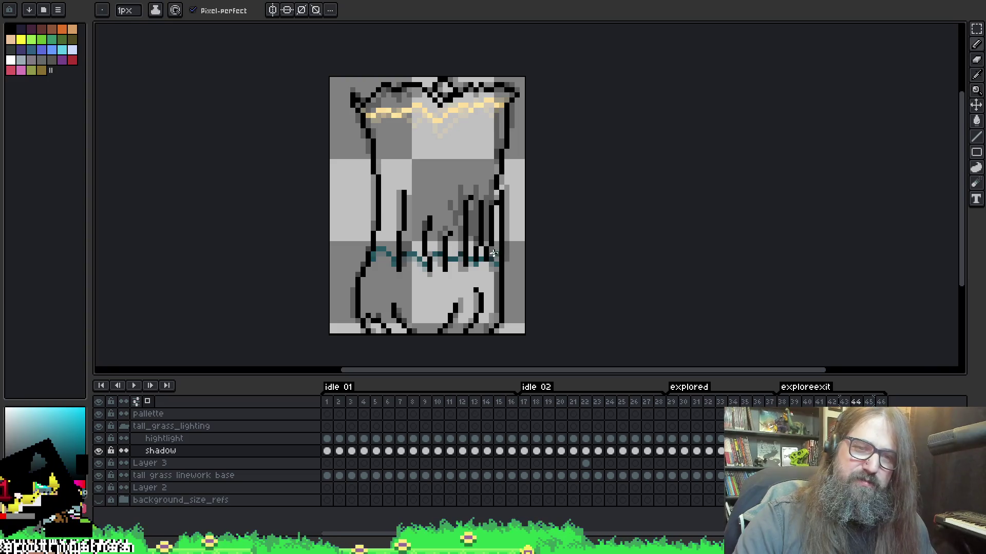
key(Right)
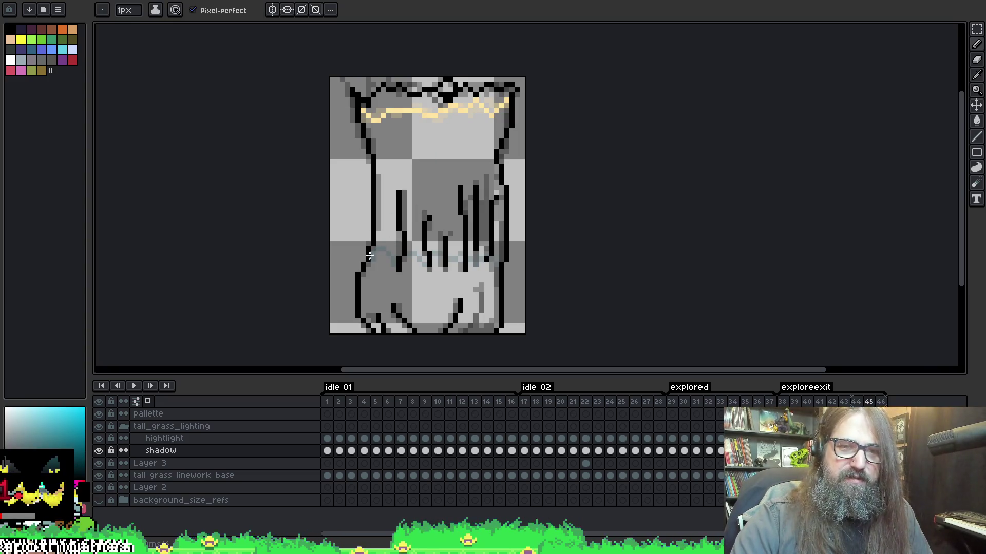
key(Return)
key(Return)
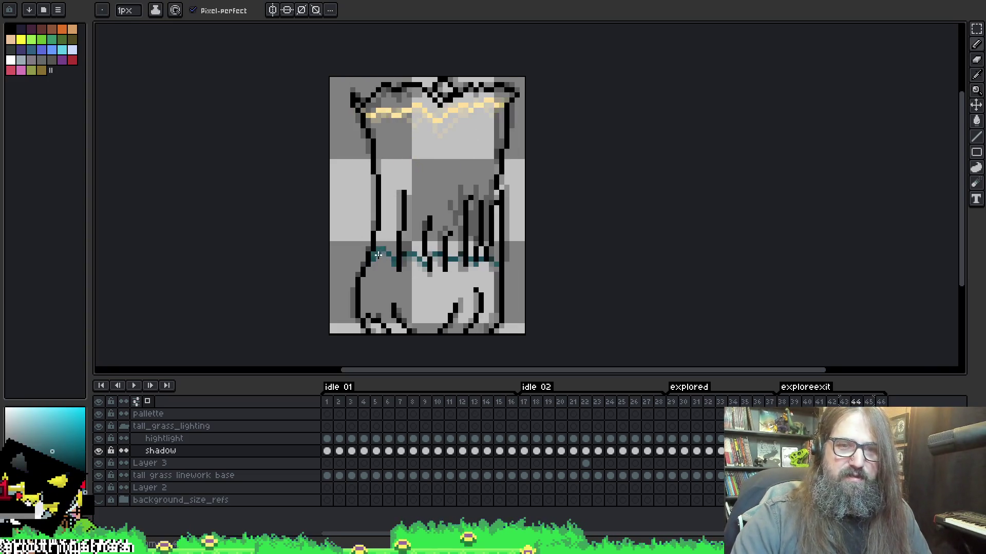
key(Right)
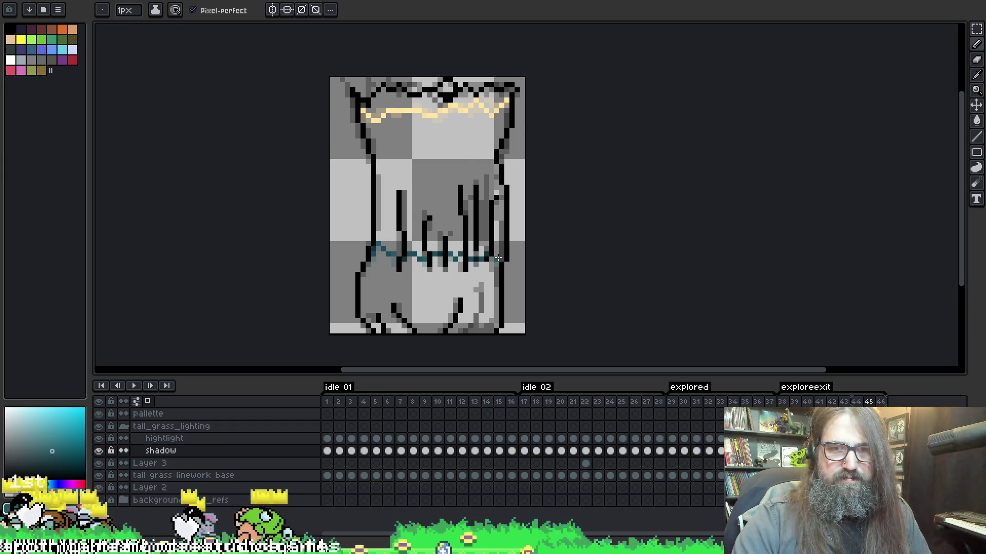
- Play the animation to preview it, then stop playback
key(Right)
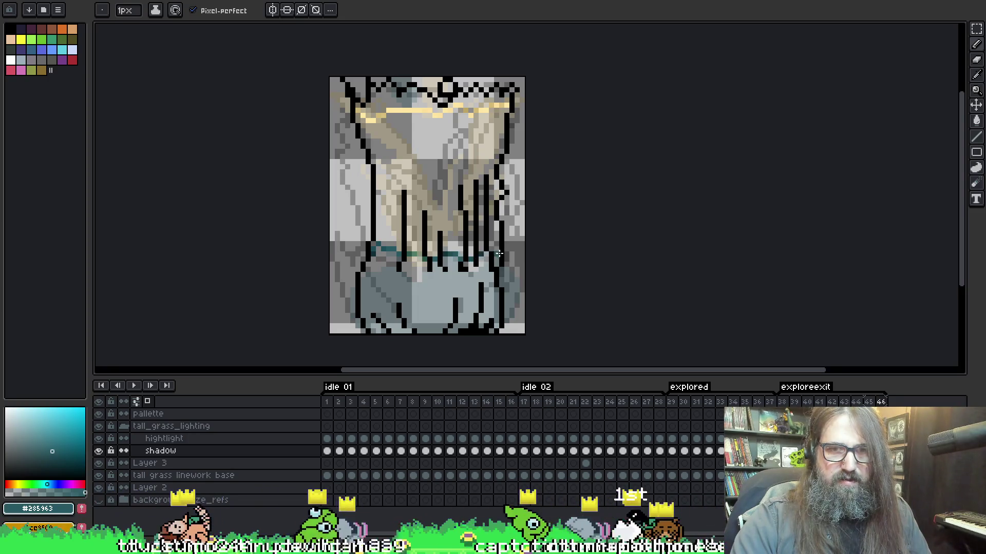
key(Return)
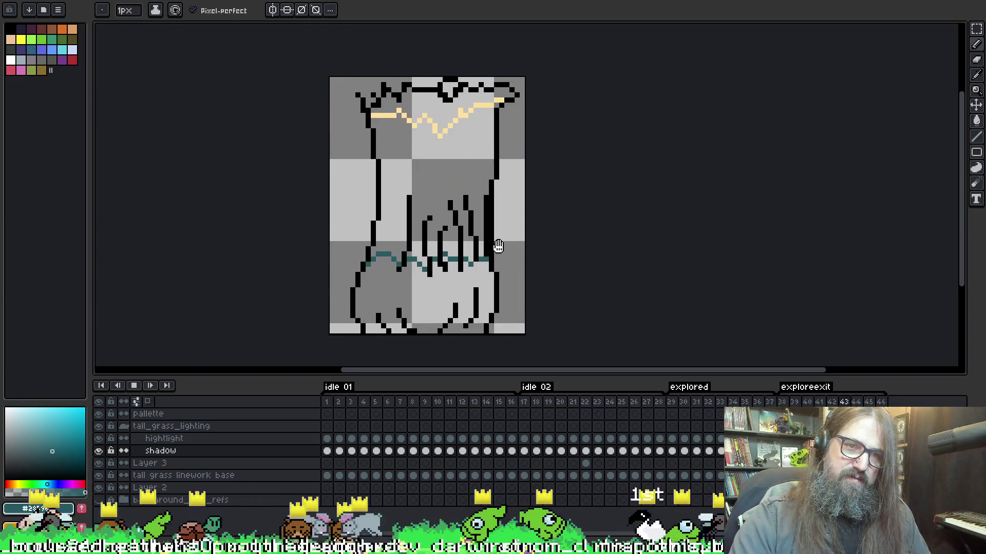
key(Return)
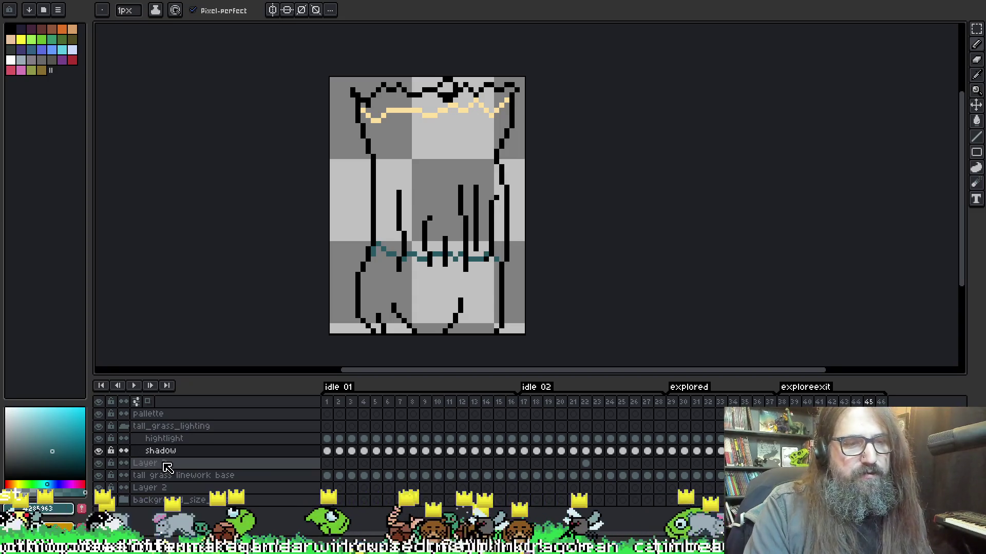
- Duplicate the linework, tall_grass, hightlight and shadow layers
click(190, 477)
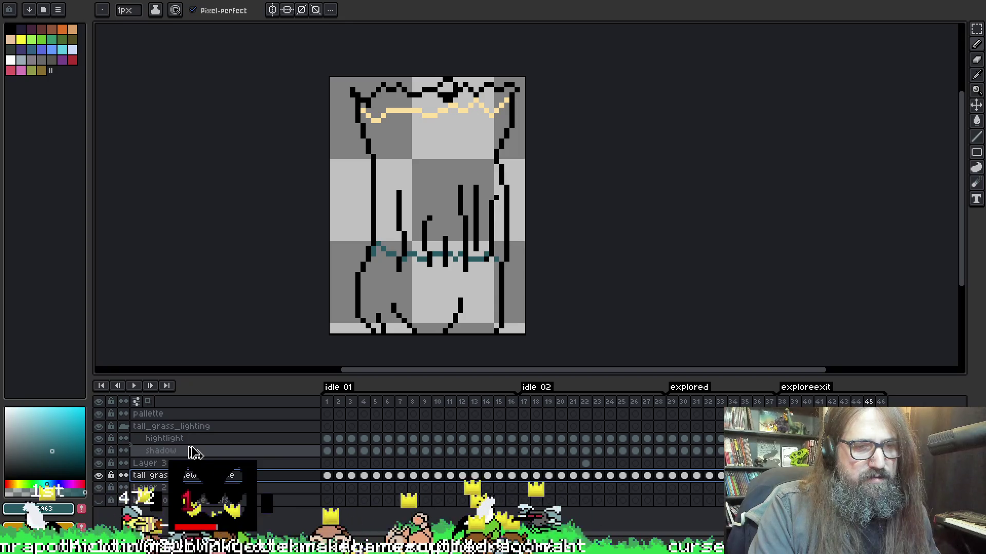
drag(194, 454, 194, 455)
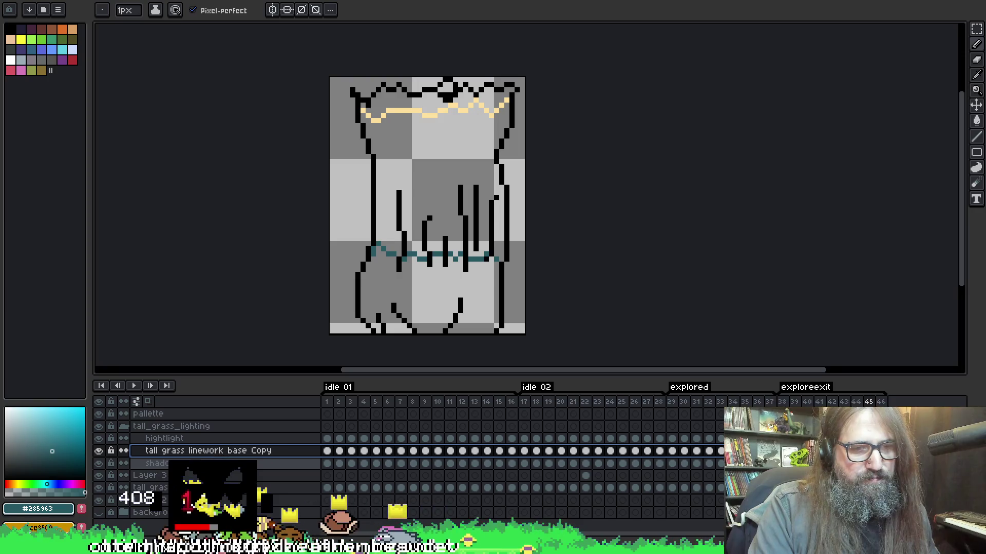
key(Down)
key(Down)
key(Down)
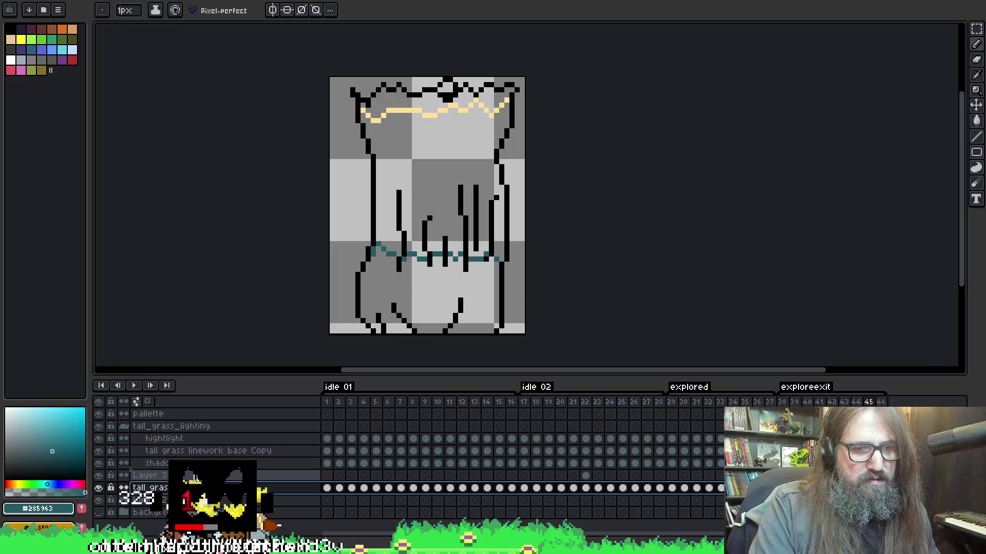
drag(194, 478, 200, 473)
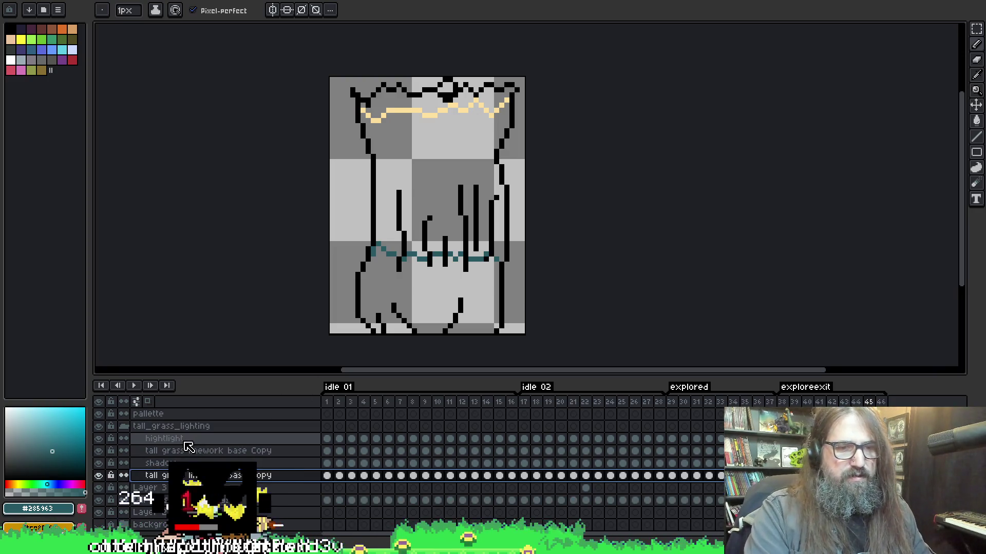
click(215, 443)
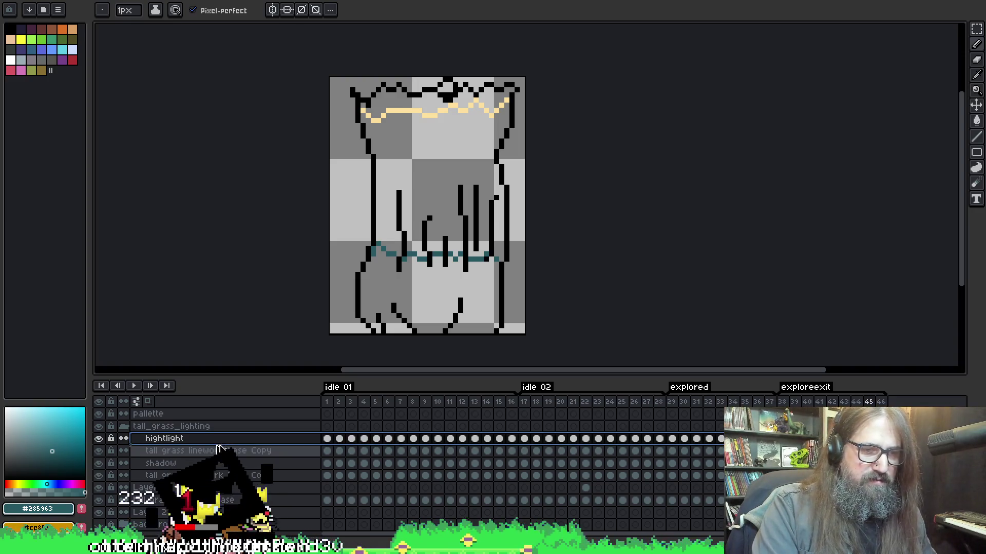
drag(220, 449, 220, 451)
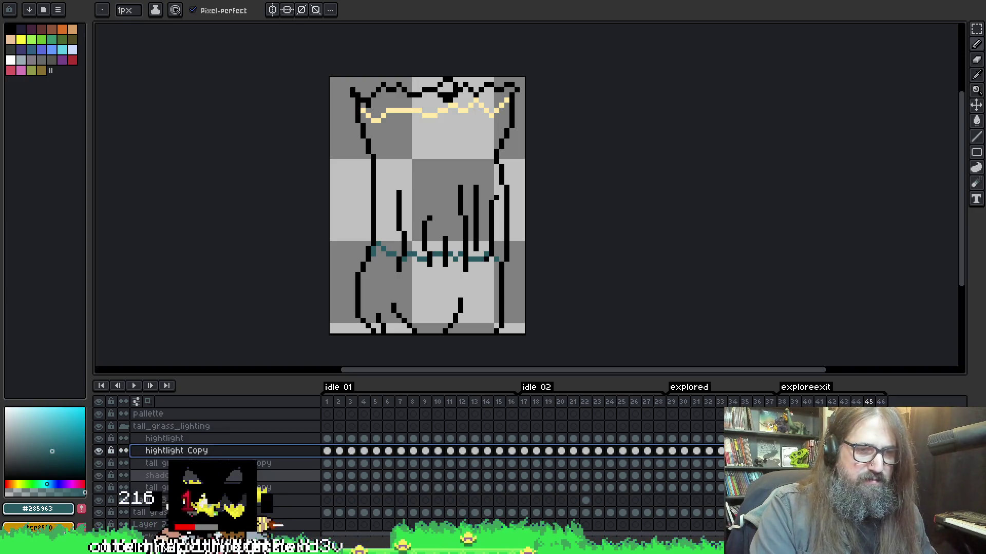
shift+click(235, 464)
click(235, 476)
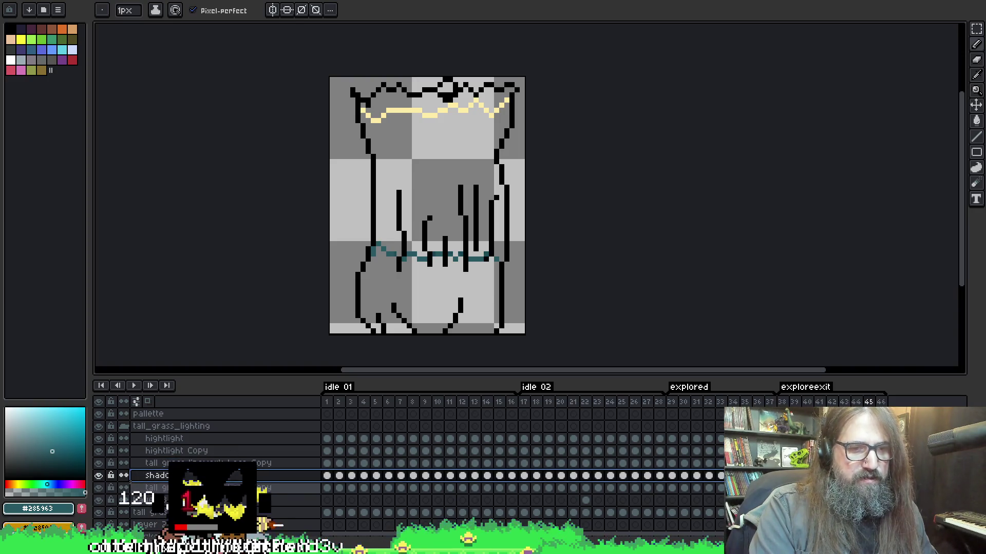
drag(235, 476, 235, 477)
- Flatten hightlight Copy together with a linework copy into one layer
click(221, 450)
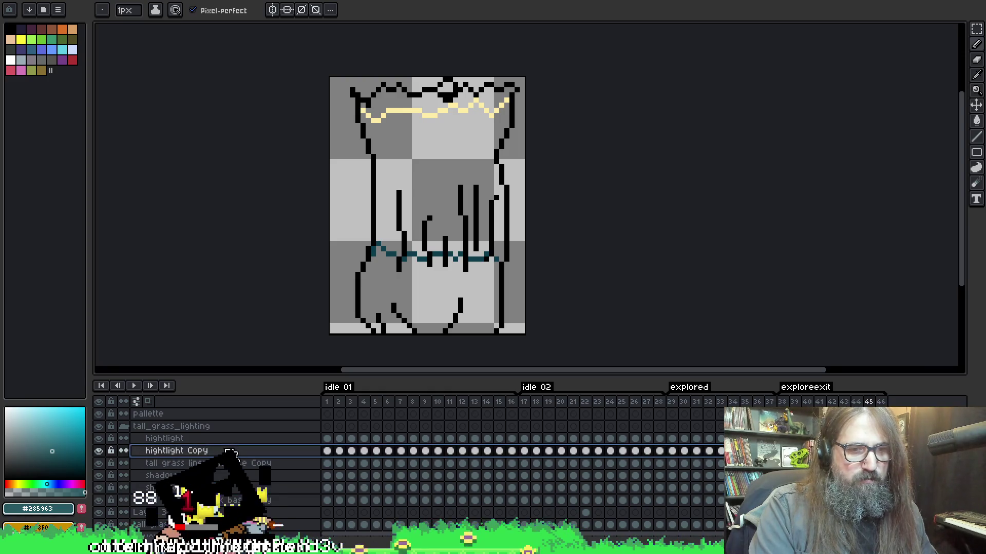
shift+click(222, 463)
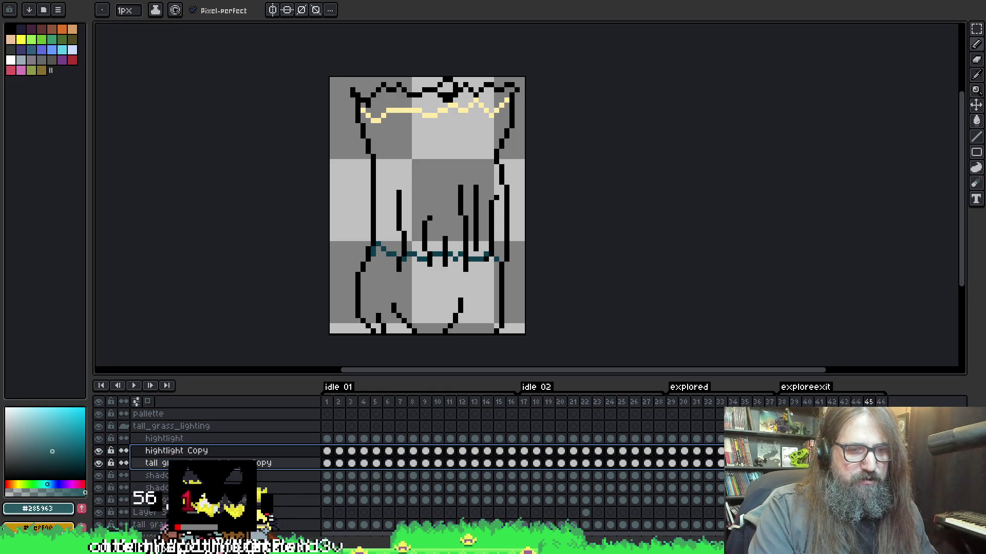
right_click(242, 452)
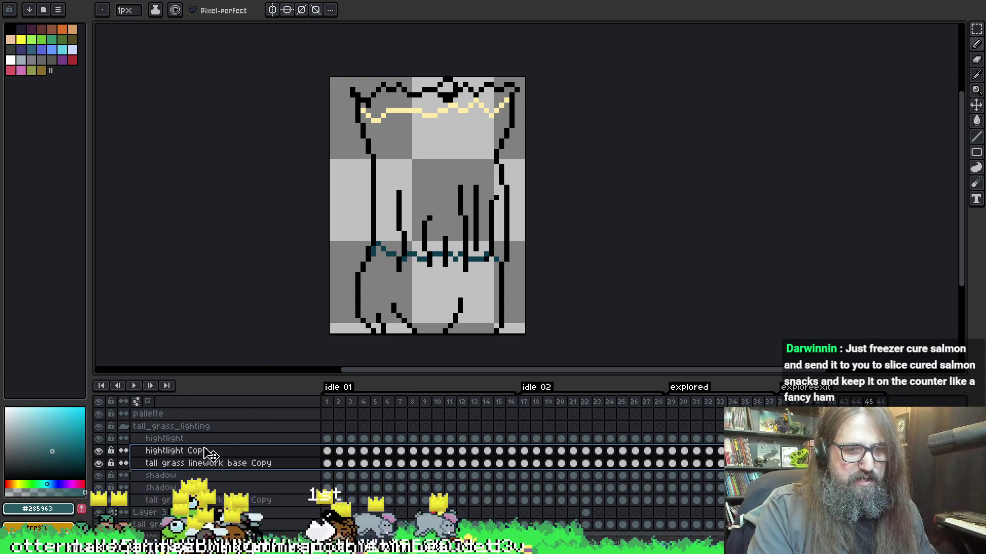
right_click(262, 455)
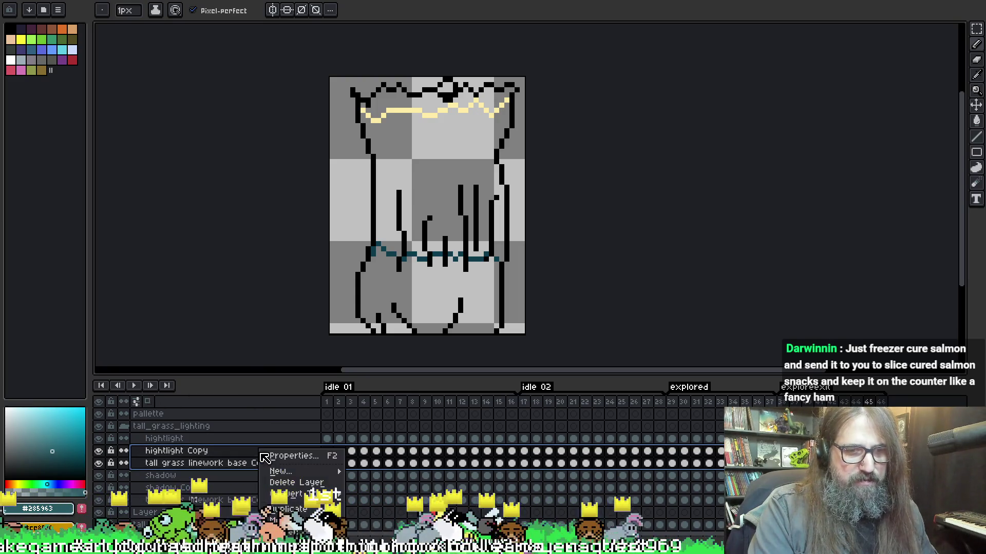
click(292, 532)
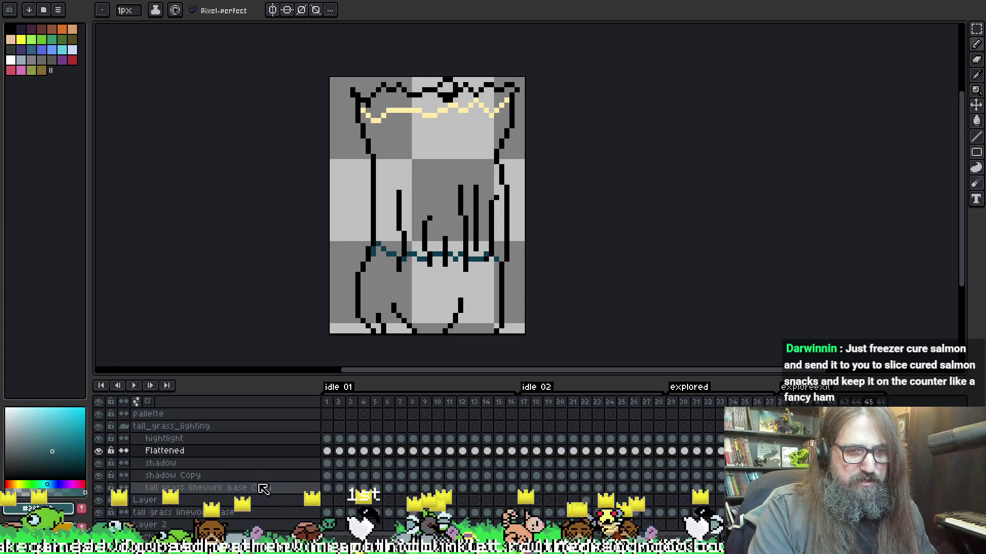
- Flatten shadow Copy with the other linework copy and start the animation playing
click(253, 477)
shift+click(258, 488)
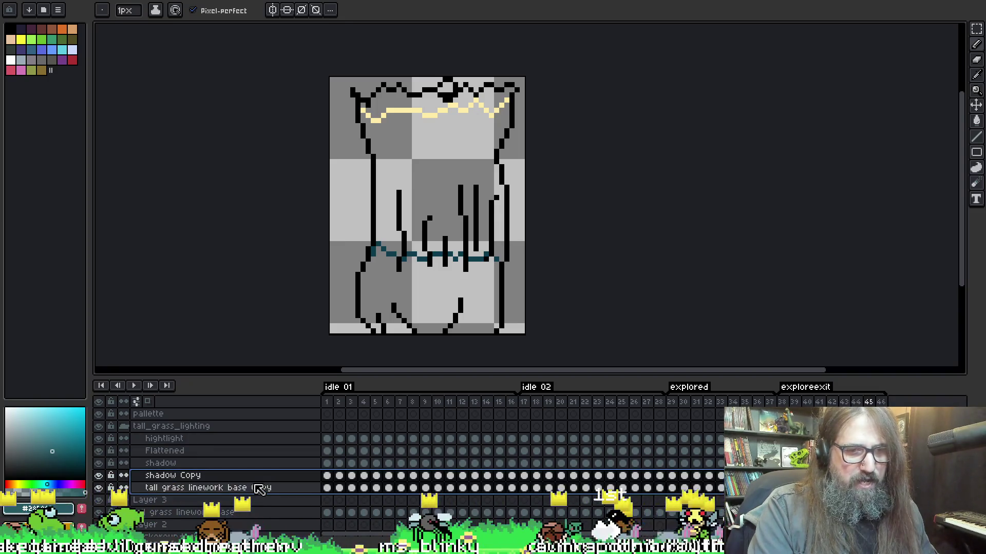
right_click(261, 487)
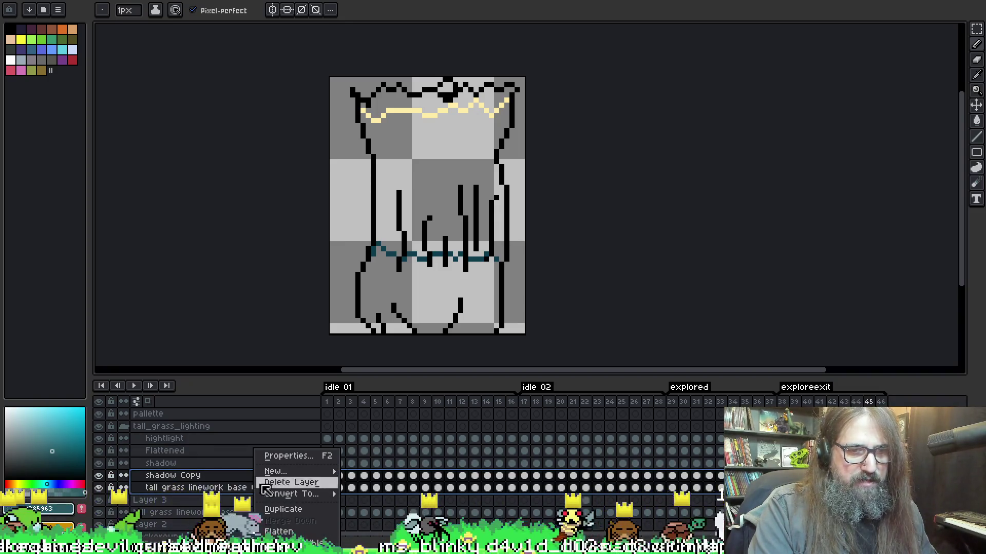
click(293, 533)
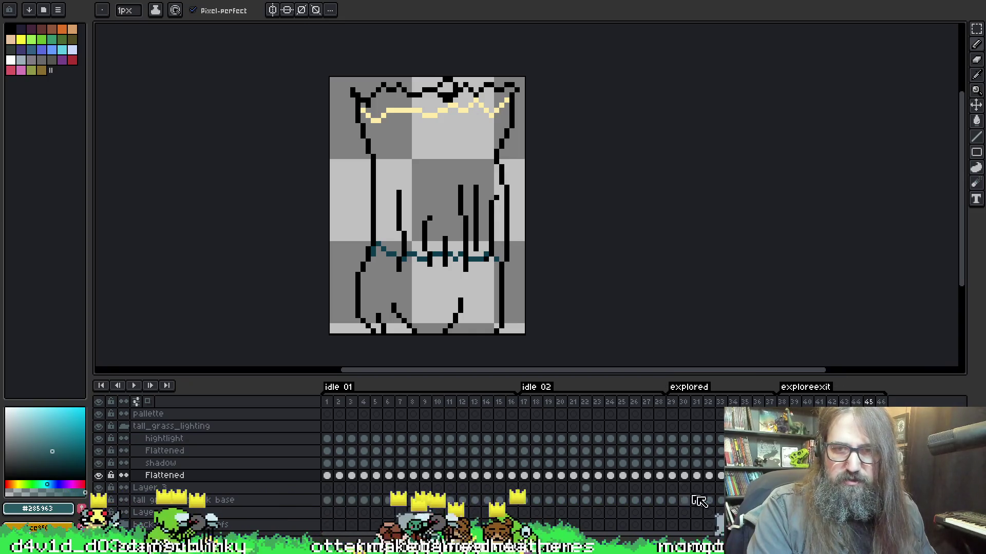
click(672, 475)
key(Return)
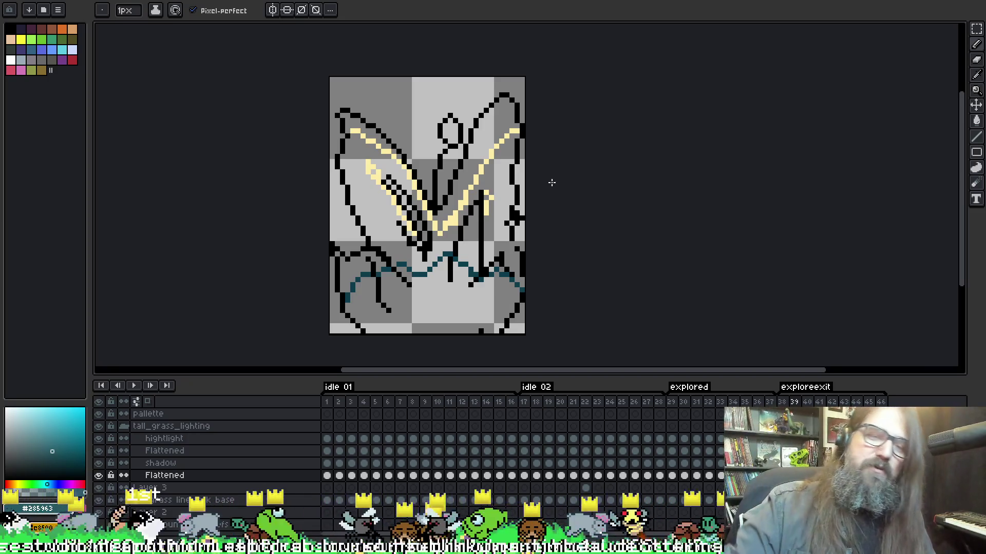
- Step back to frame 38 and eyedrop the cream colour from the artwork
key(Left)
key(i)
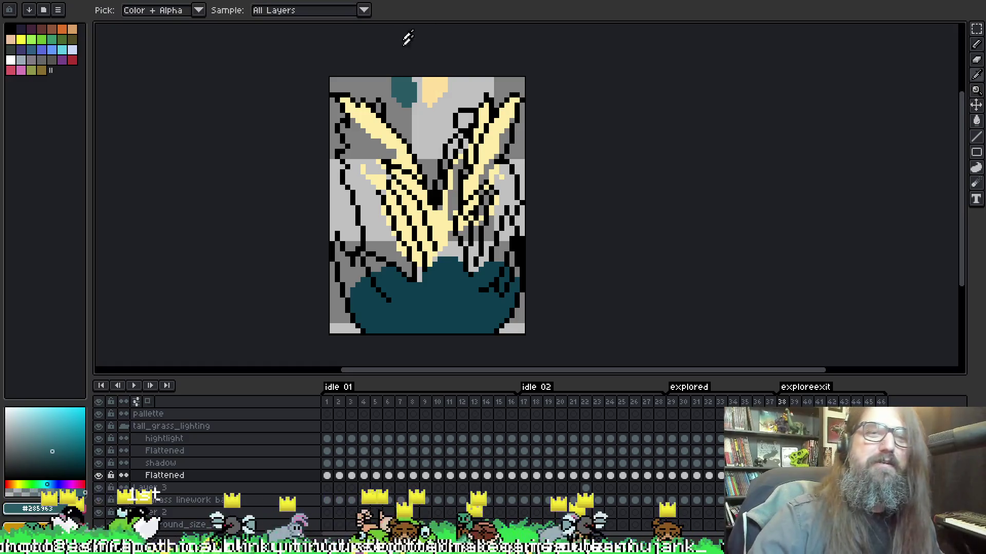
click(438, 78)
key(b)
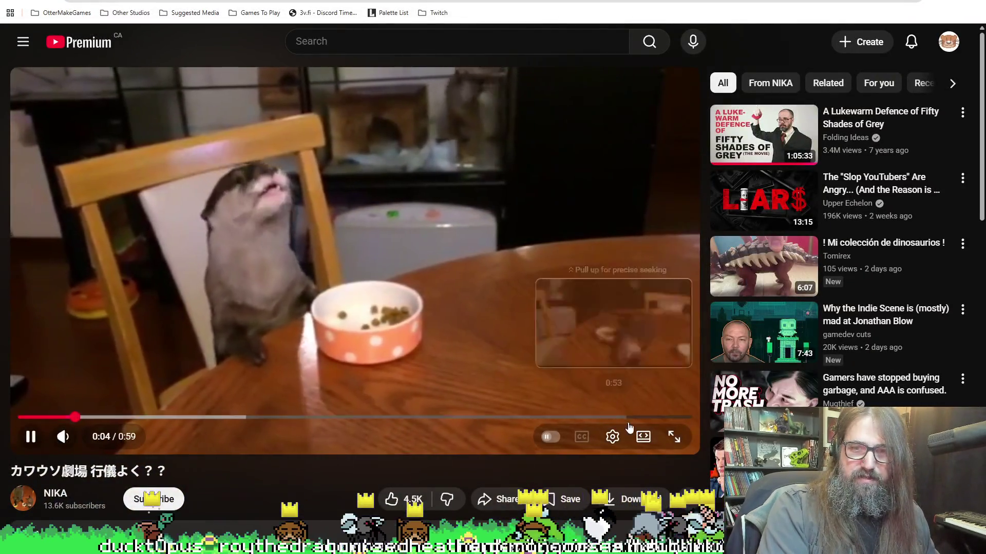
click(643, 437)
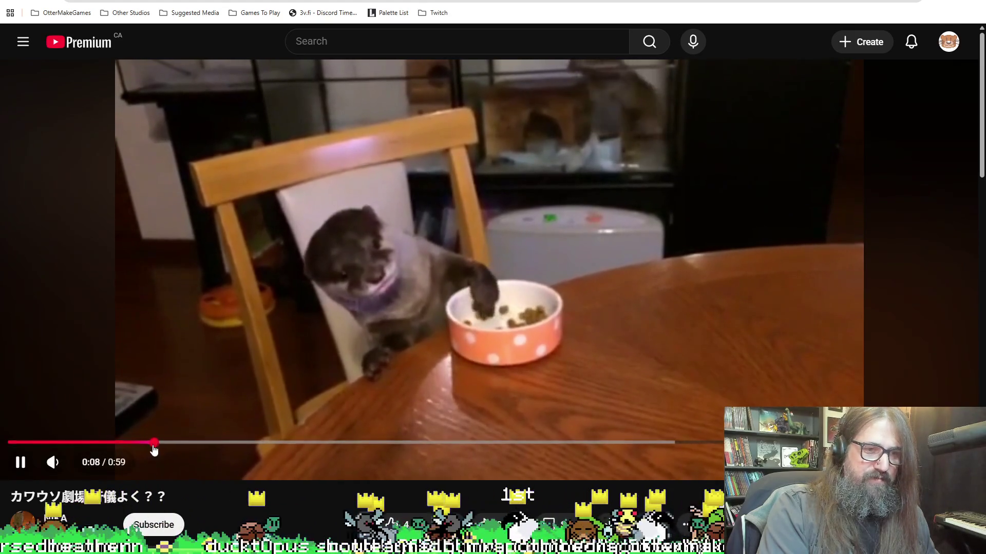
click(15, 442)
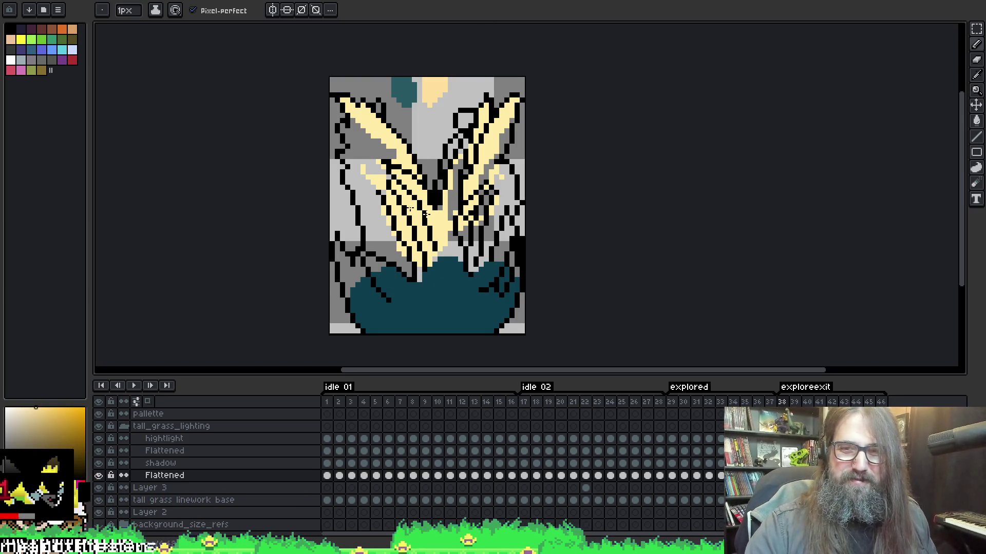
- Eyedrop teal, then cream, from the artwork and advance to frame 39
alt+click(391, 278)
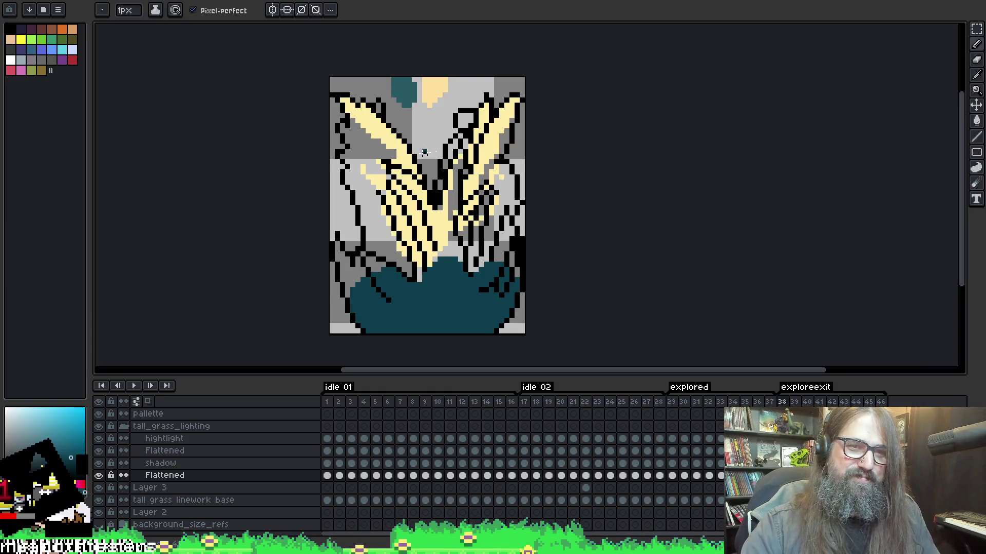
key(g)
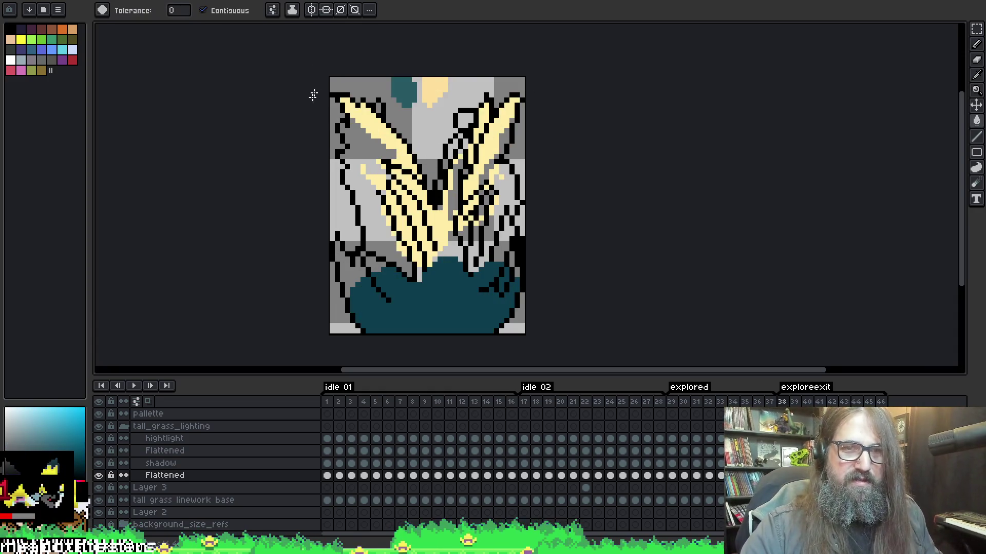
key(b)
alt+click(375, 118)
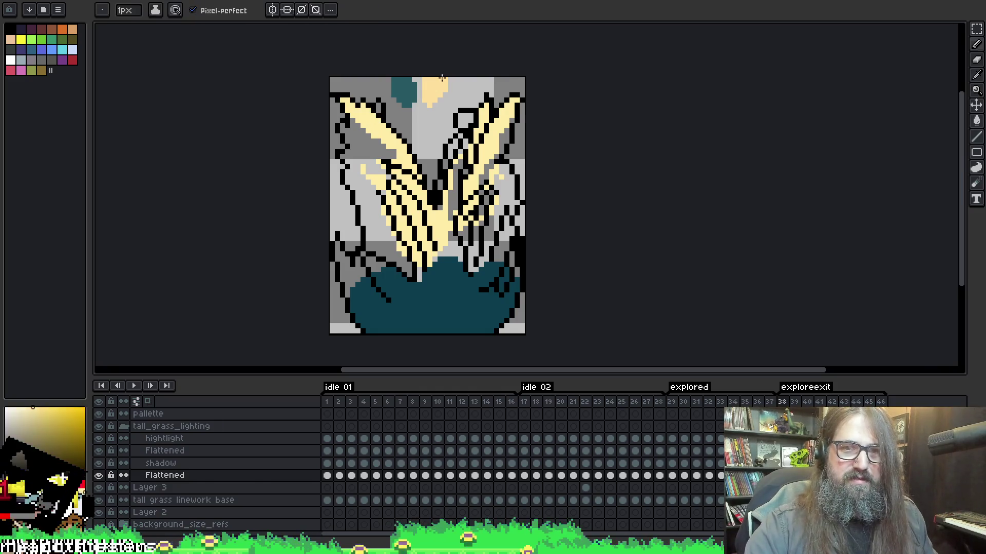
key(Right)
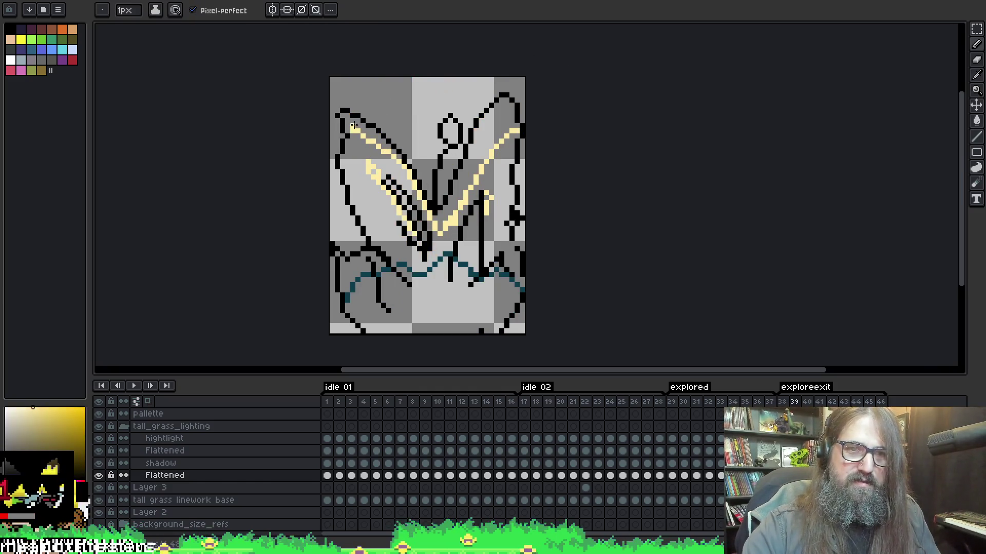
- Undo an unwanted cream fill on frame 39
key(g)
click(365, 119)
key(ctrl+z)
key(v)
key(g)
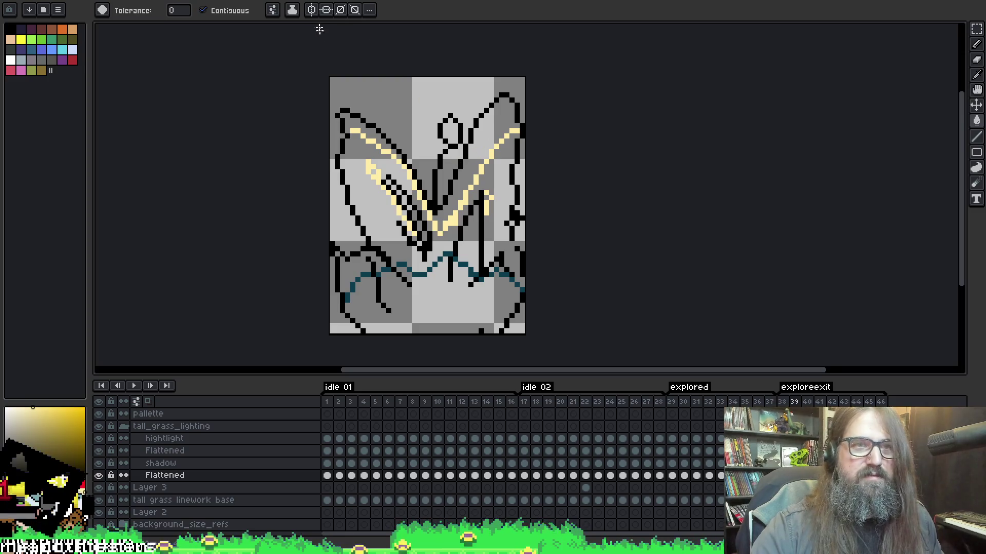
key(b)
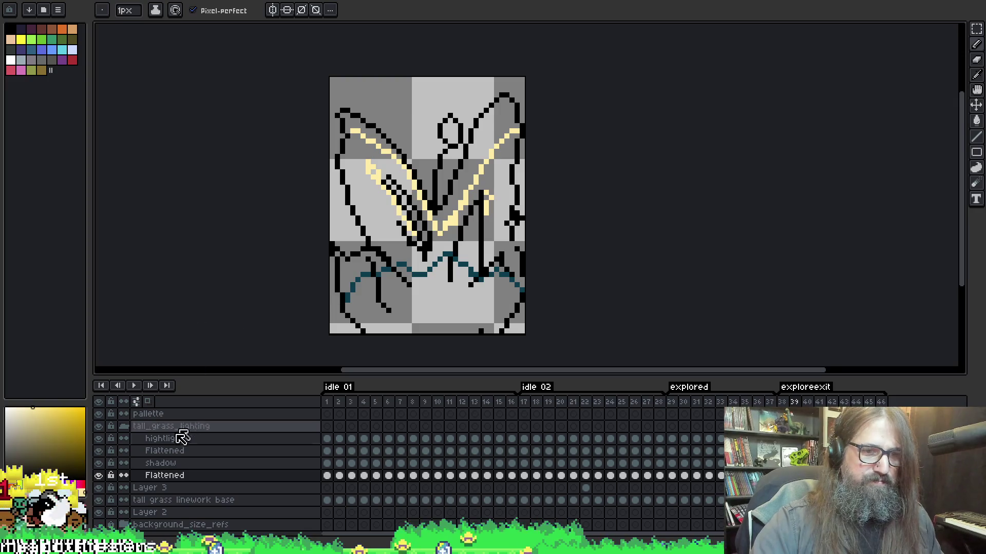
- Hide the lower Flattened layer and bucket-fill both wings of frame 39's V pale yellow
click(99, 476)
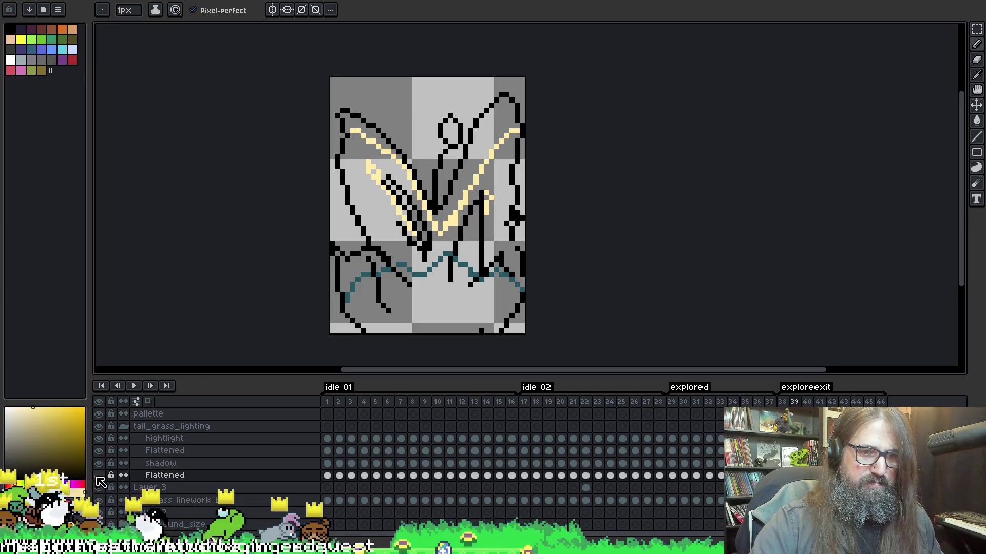
click(164, 439)
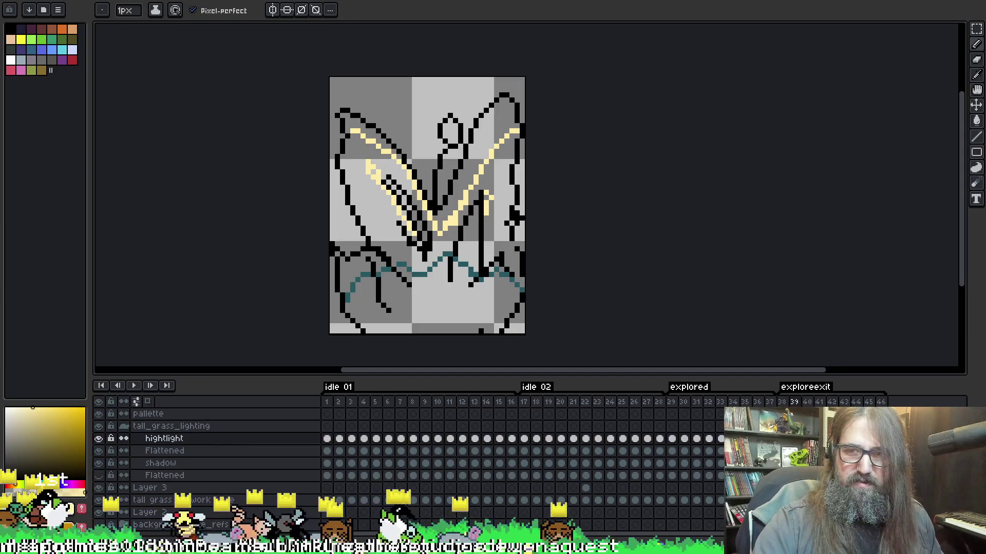
double_click(326, 451)
click(340, 129)
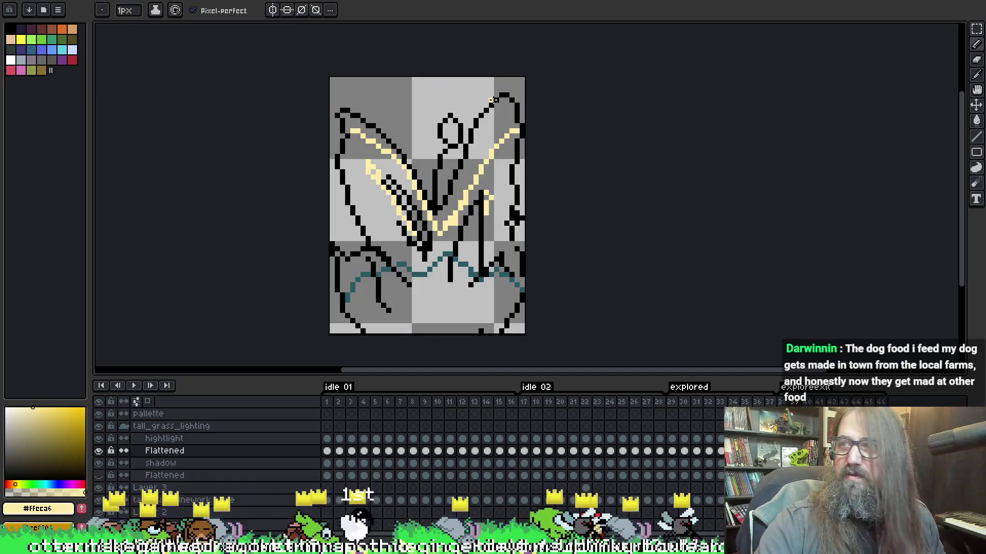
key(g)
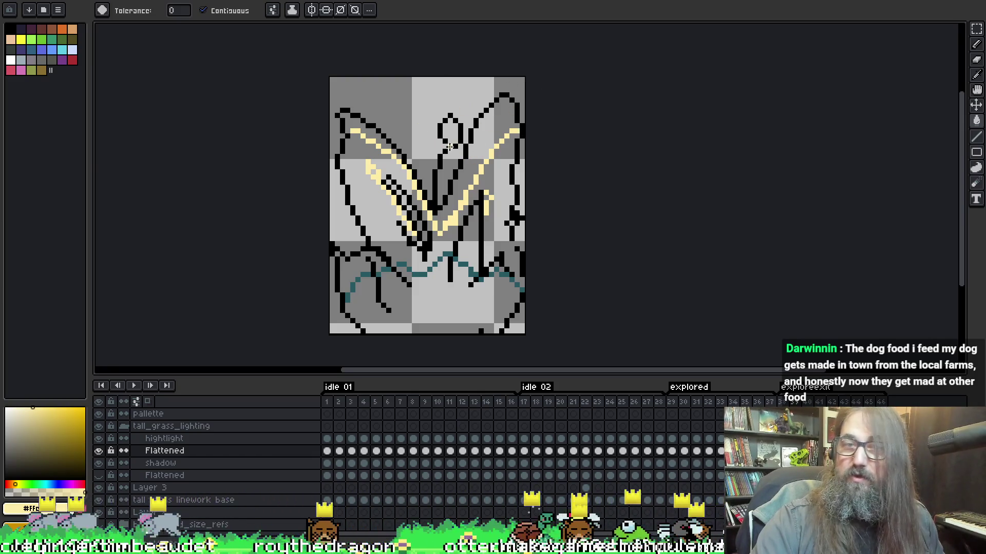
click(492, 135)
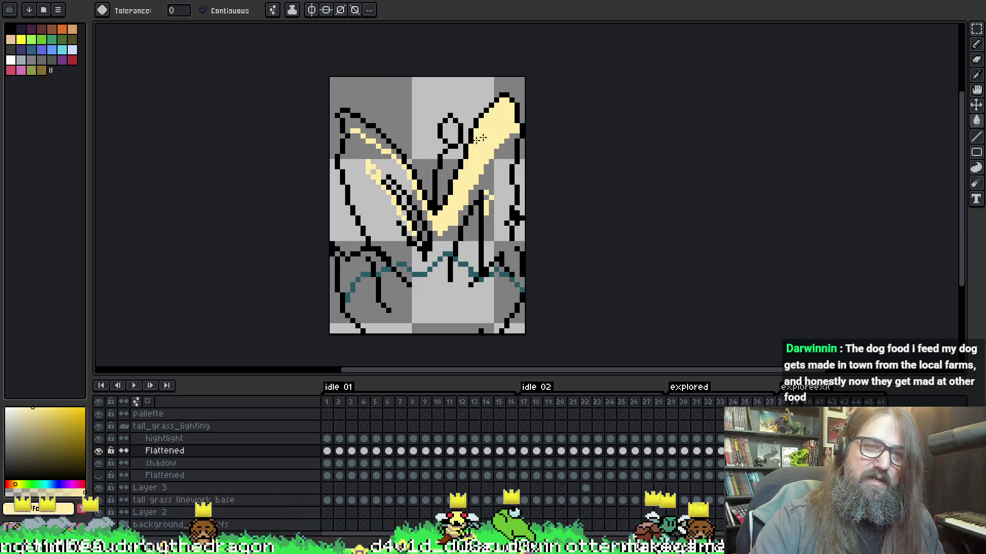
click(351, 119)
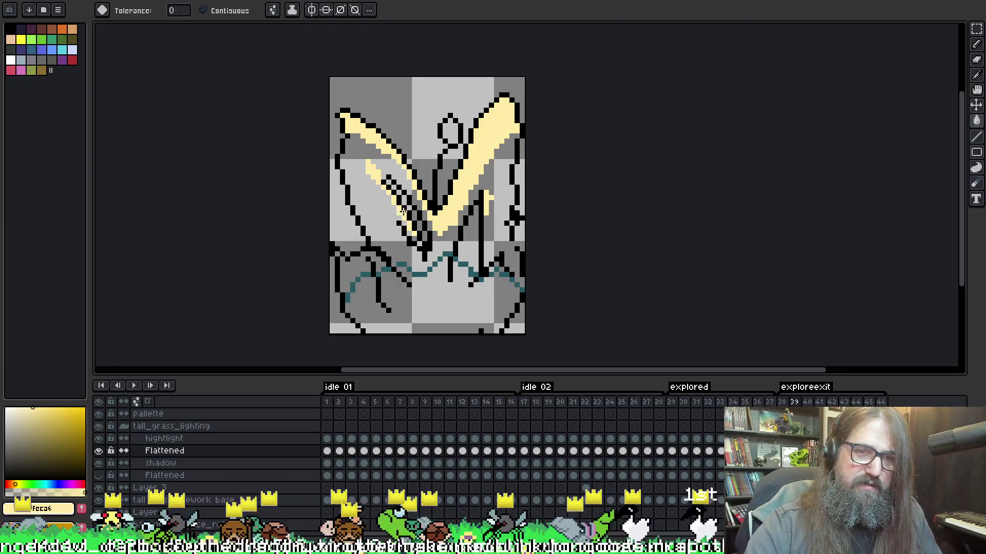
key(period)
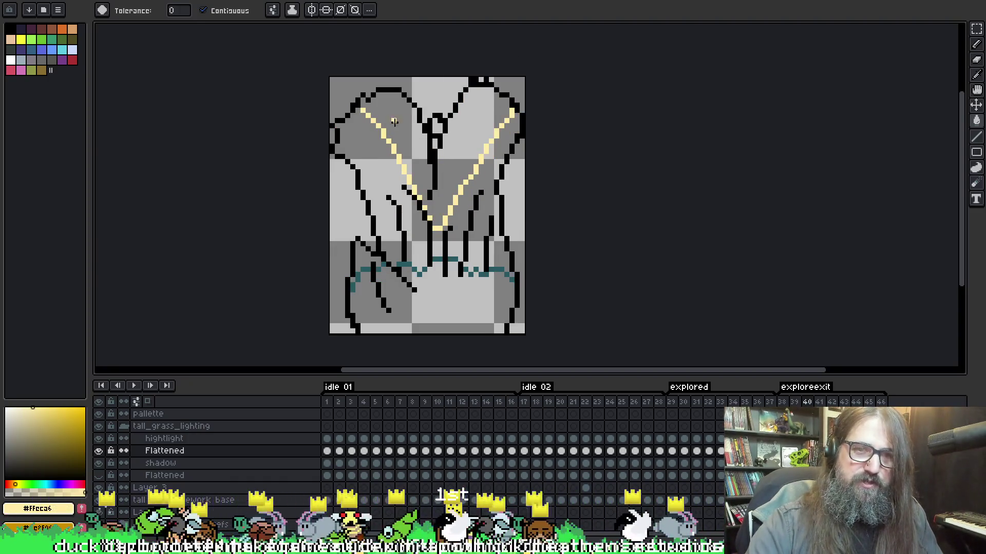
- Fill the V shape pale yellow on frames 40, 41 and 42
click(400, 119)
key(period)
click(403, 118)
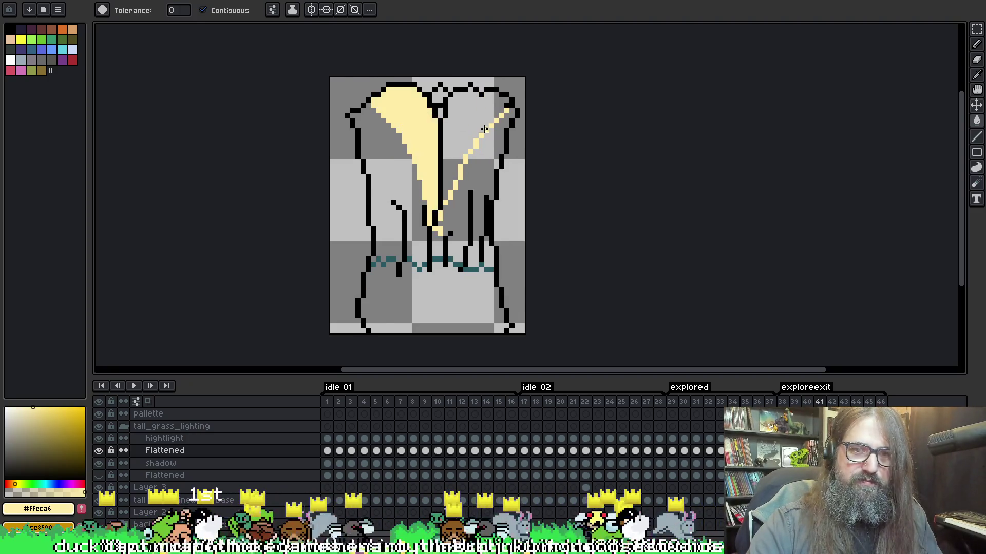
click(463, 127)
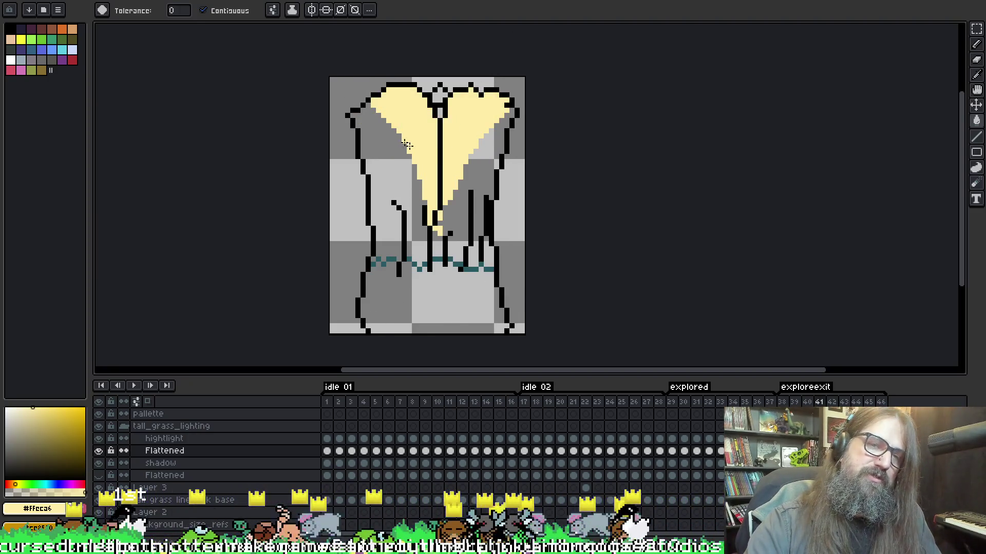
key(period)
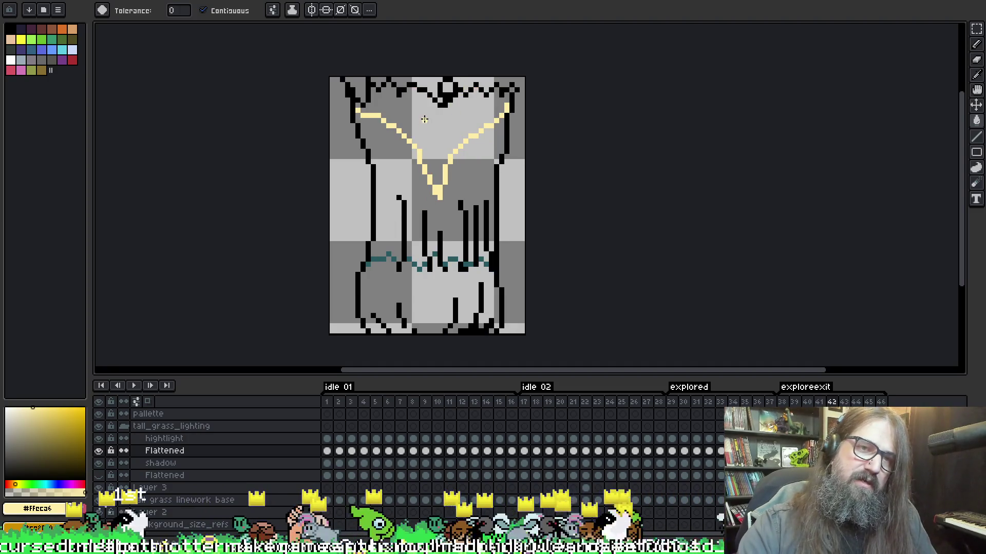
click(424, 119)
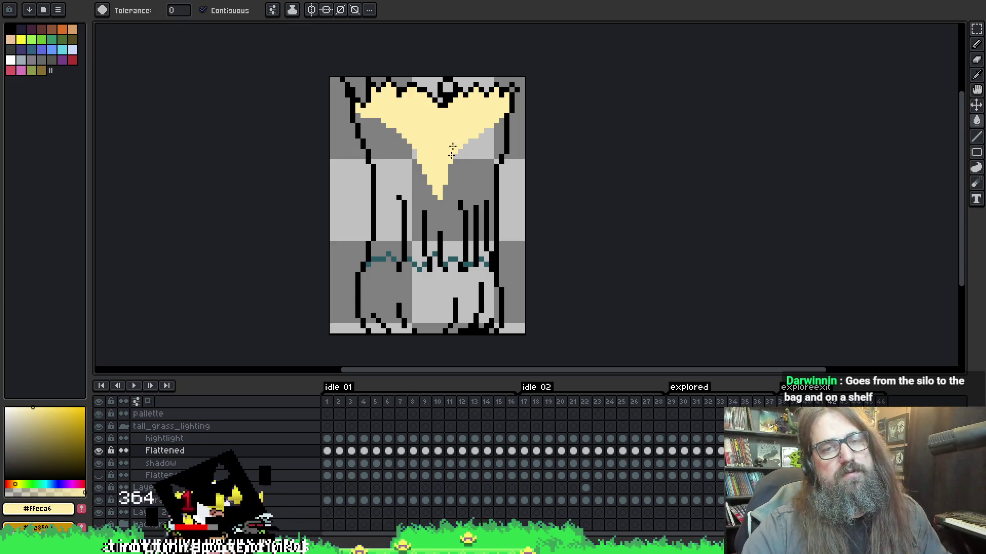
- On frame 46, fill the area above the cream line and the top-right gap cream
key(Right)
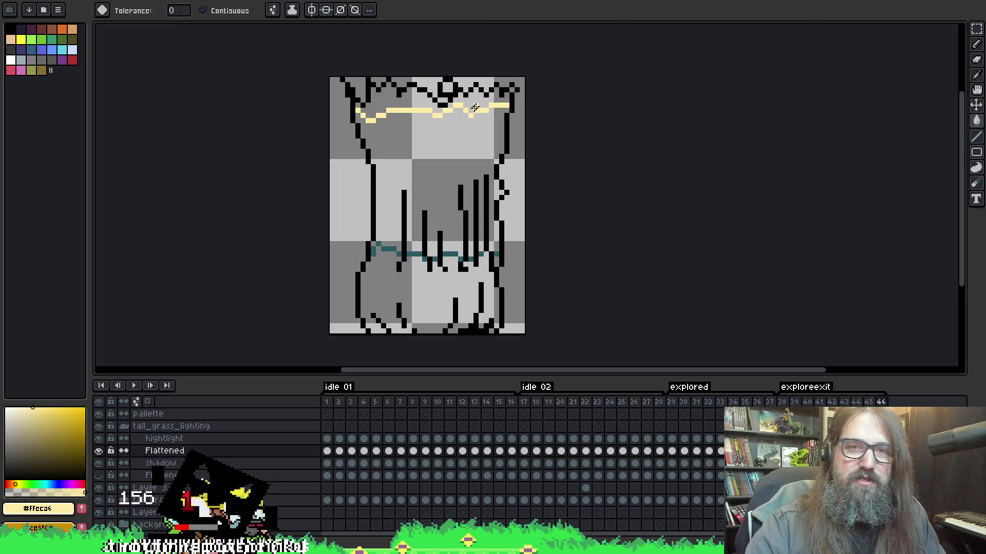
click(389, 100)
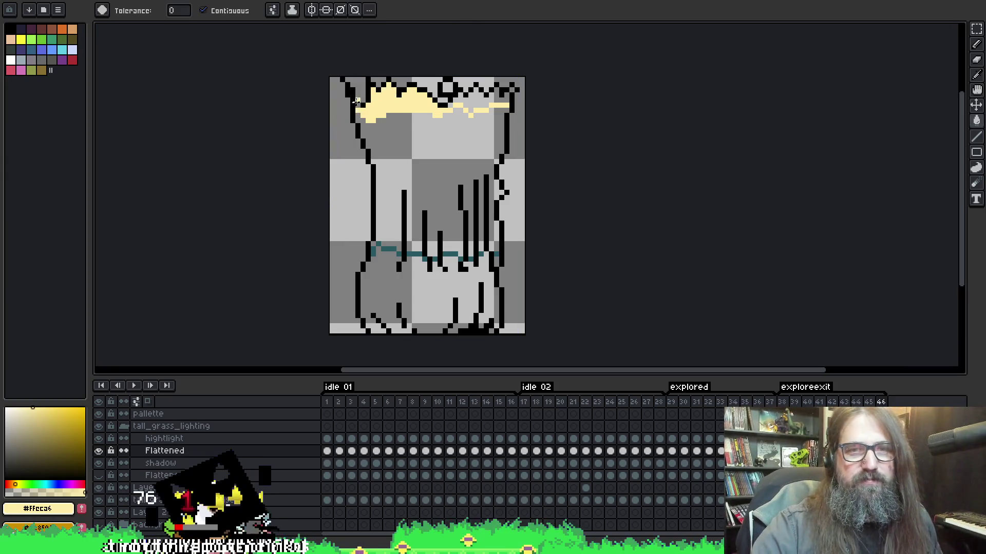
click(477, 95)
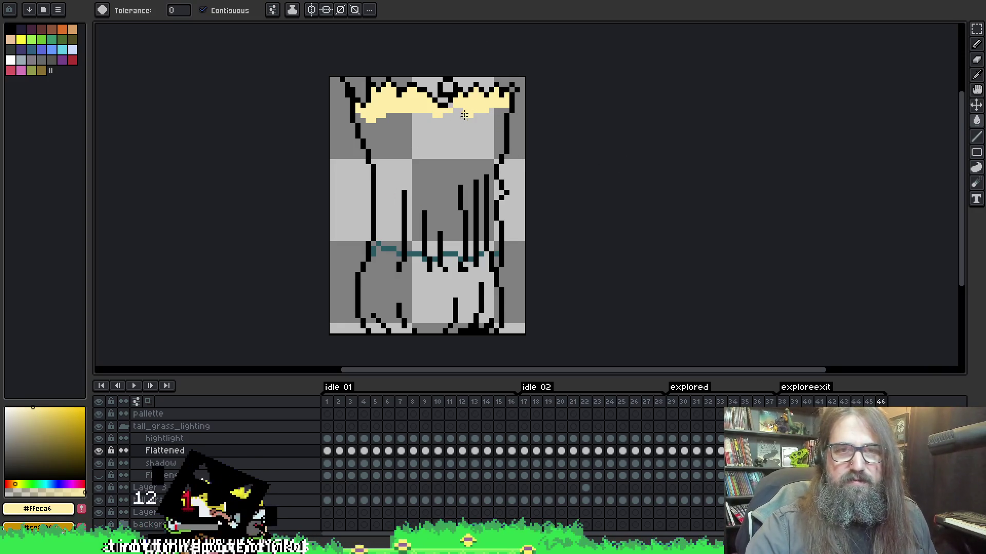
click(164, 438)
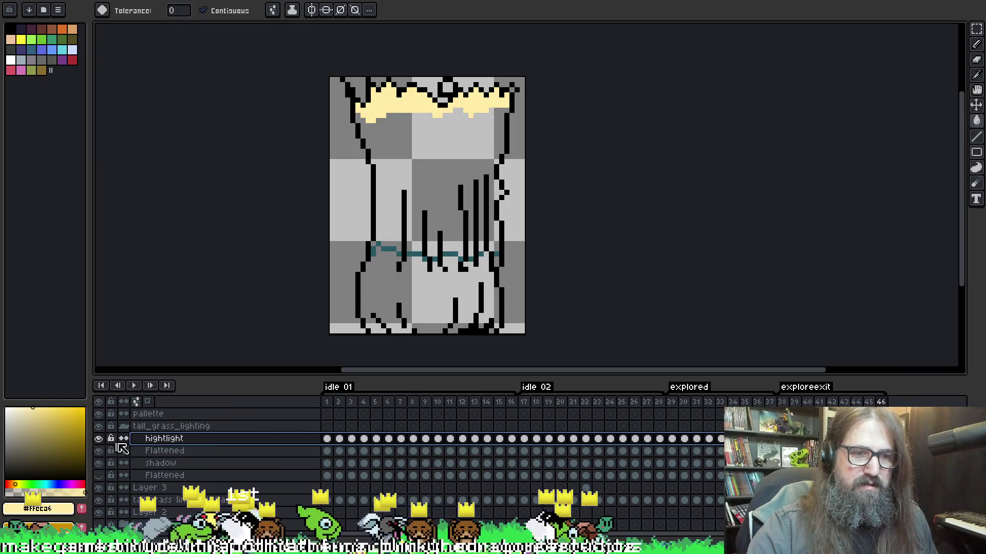
click(139, 451)
- Step backward through the timeline to frame 29's cel on the Flattened layer
key(v)
key(comma)
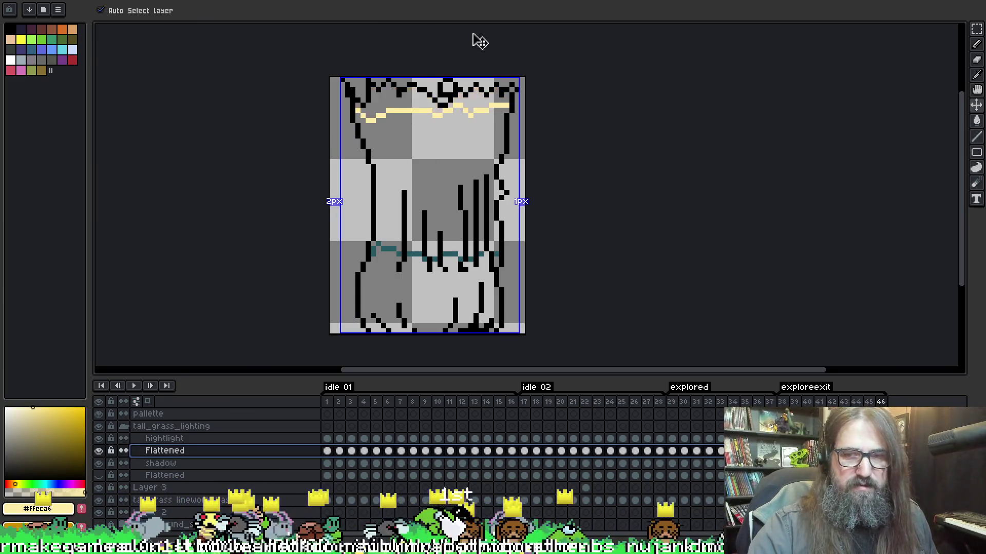
key(period)
key(comma)
key(comma)
key(comma)
key(comma)
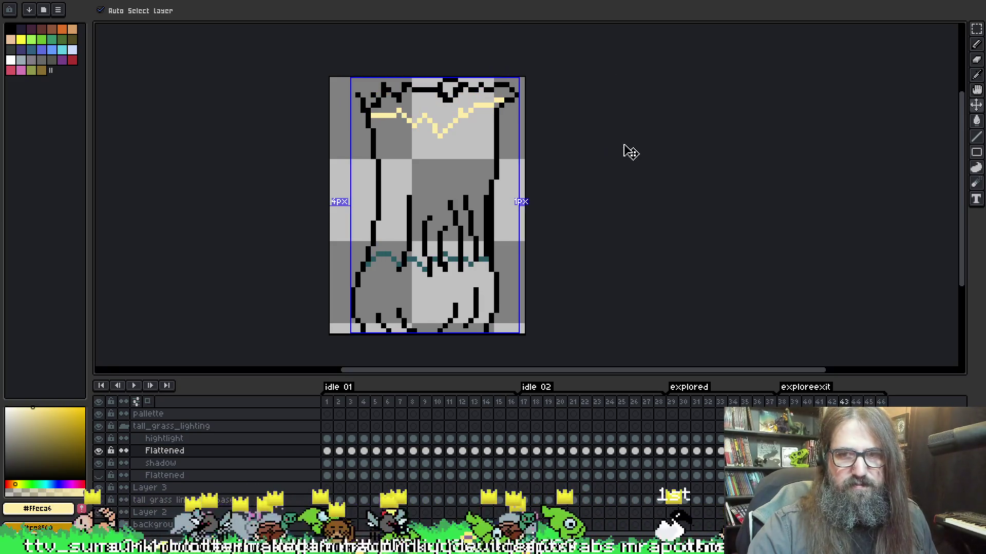
key(comma)
key(comma)
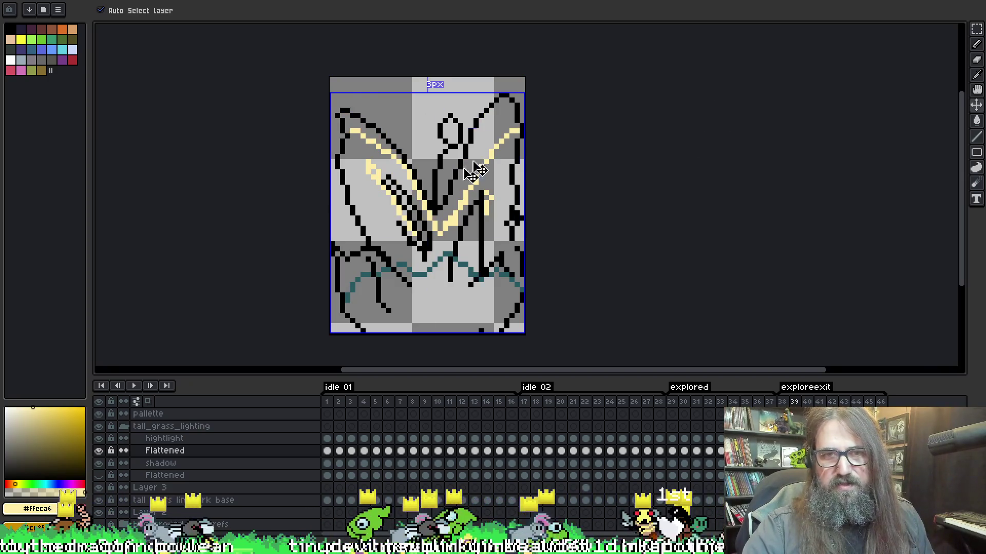
key(comma)
key(Down)
key(Down)
key(g)
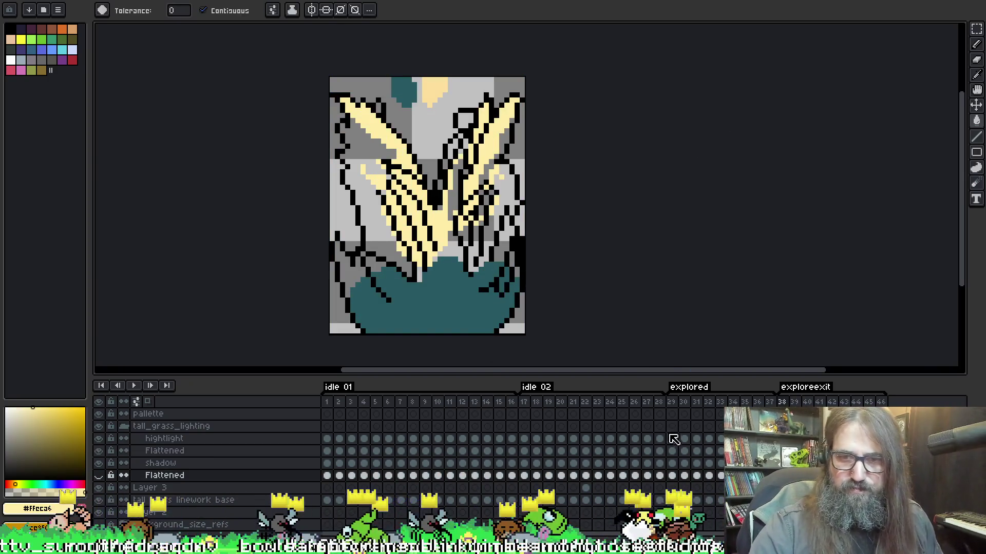
click(672, 450)
key(m)
click(431, 108)
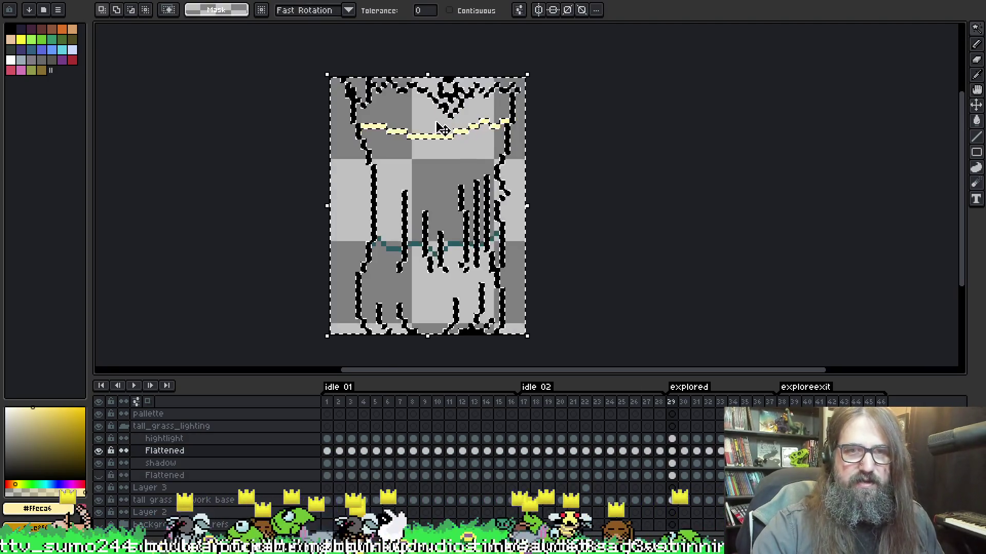
- Magic-wand frame 29's top grass area contiguously and fill it pale yellow on hightlight
click(450, 10)
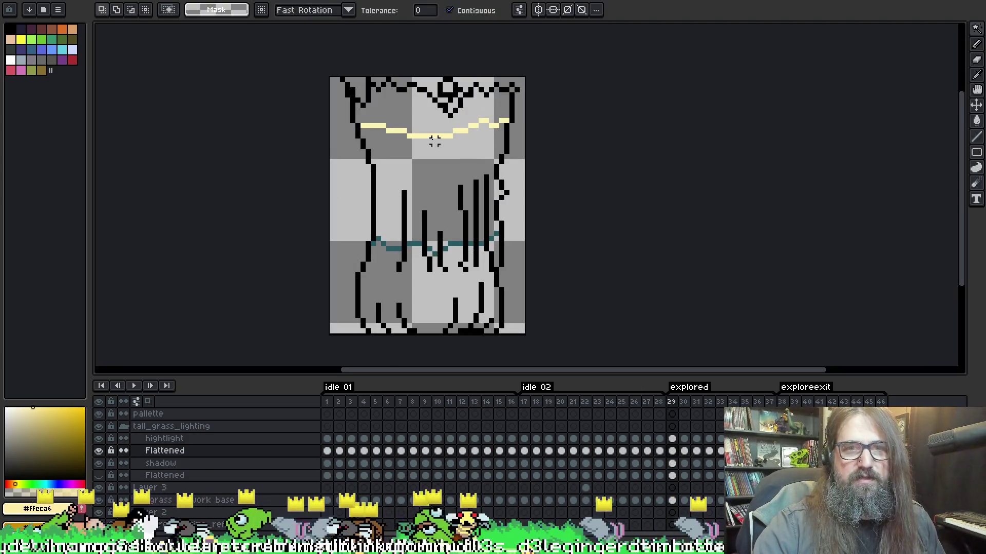
click(431, 108)
click(671, 438)
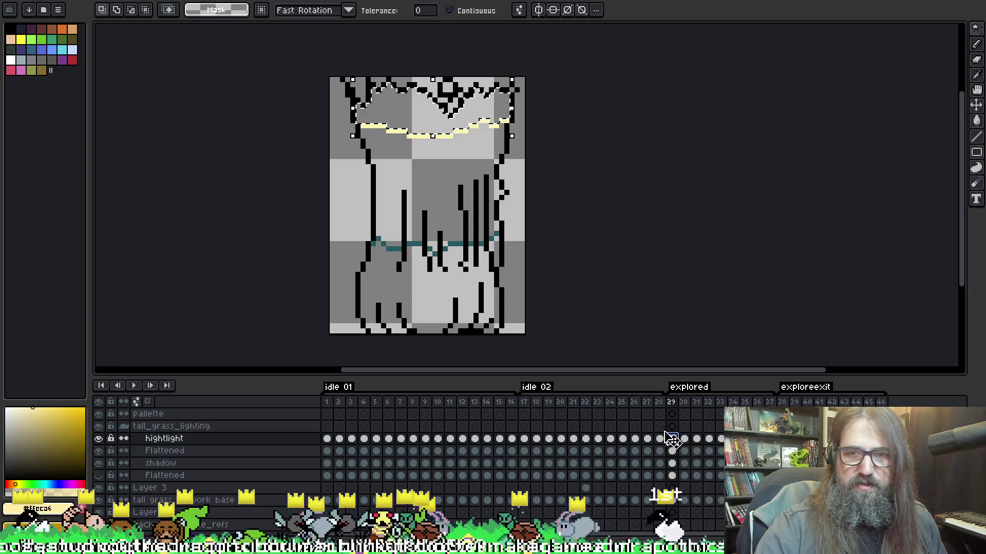
key(g)
click(415, 117)
key(ctrl+d)
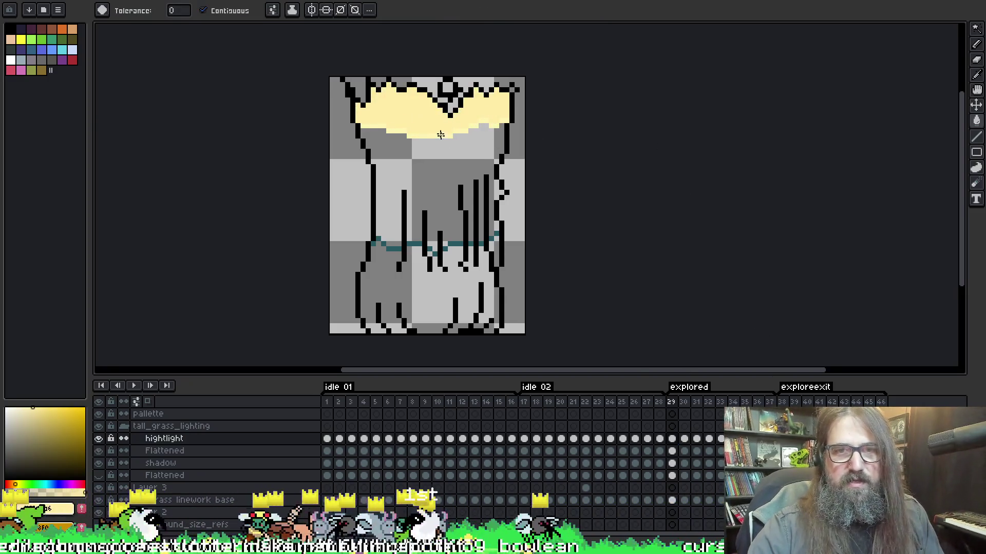
key(Right)
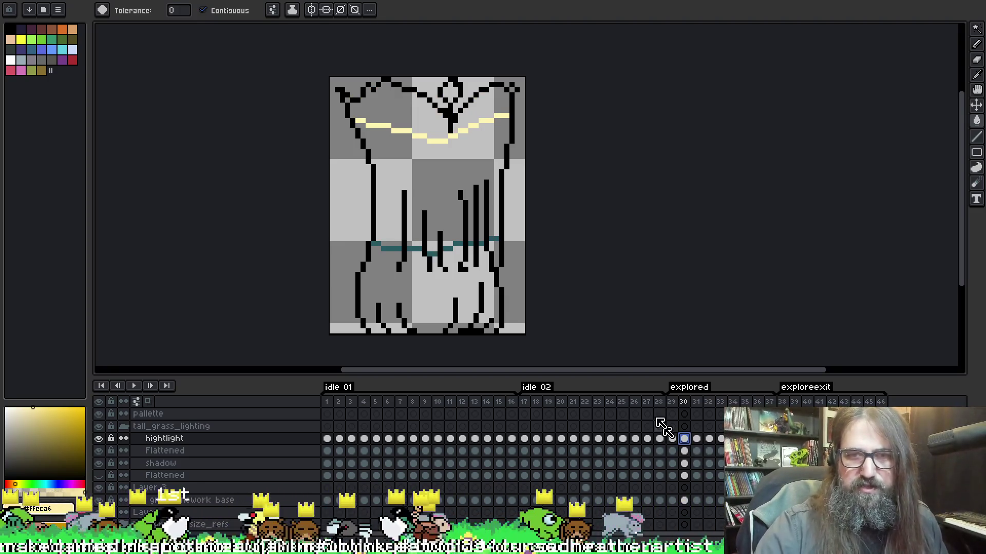
- On frame 30, nudge the content down one pixel and fill the upper grass area pale yellow
key(ctrl+a)
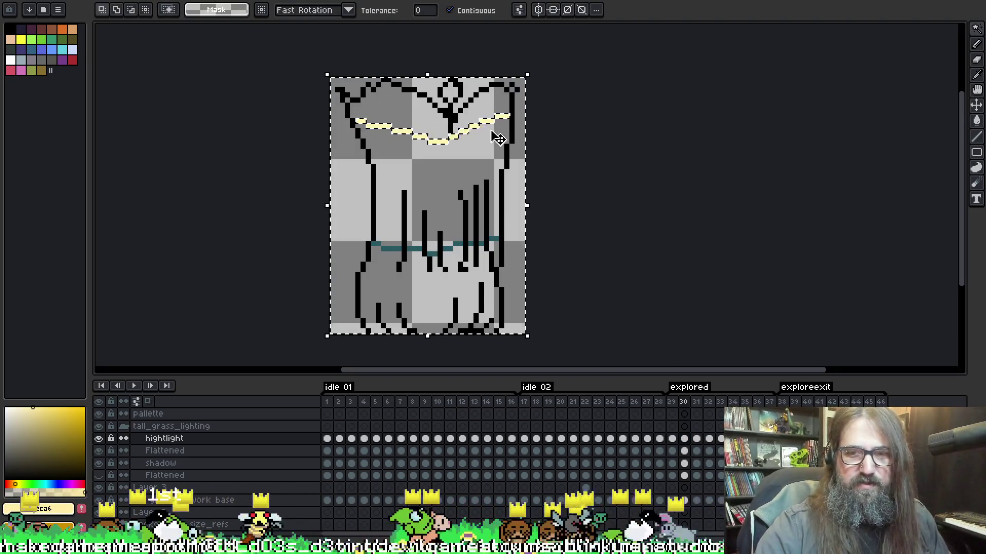
key(Down)
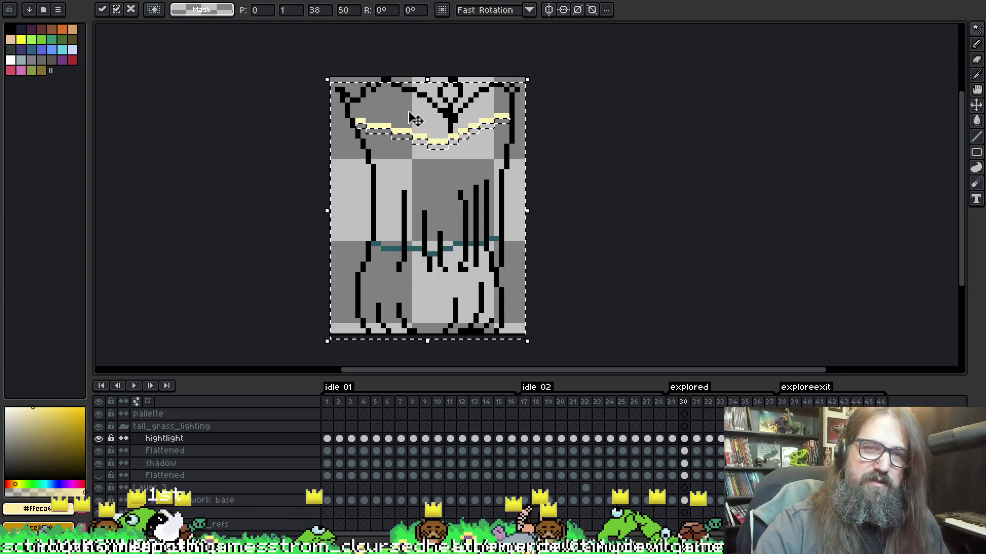
key(w)
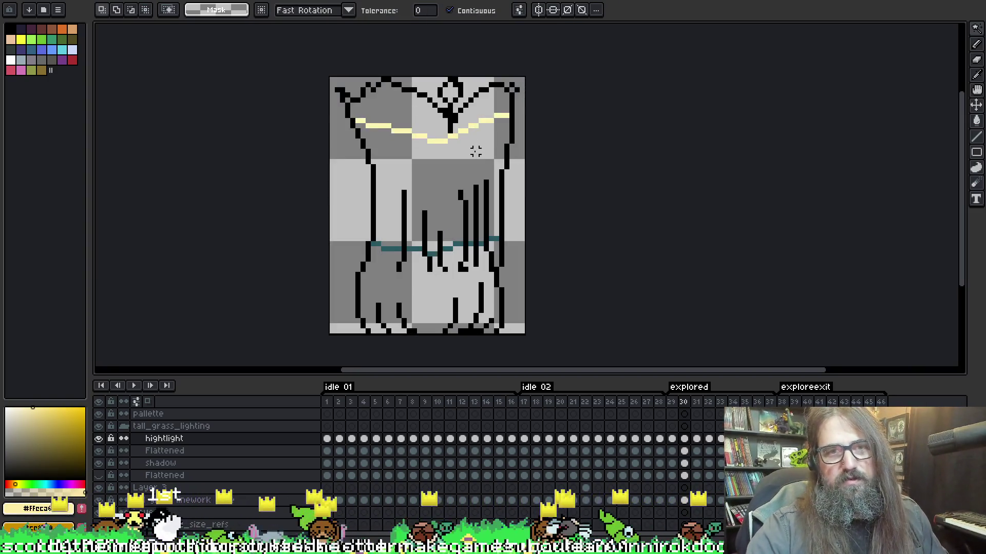
key(b)
key(w)
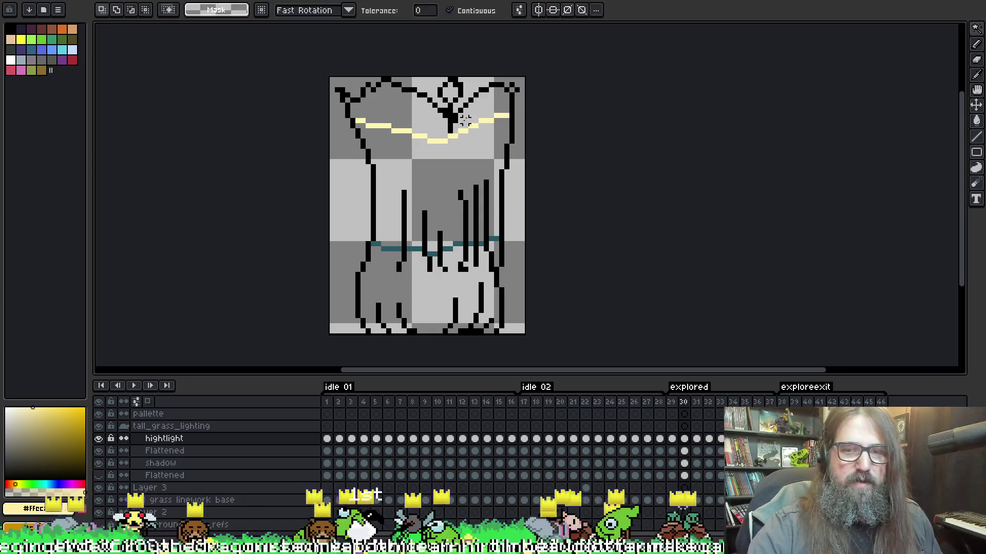
key(Down)
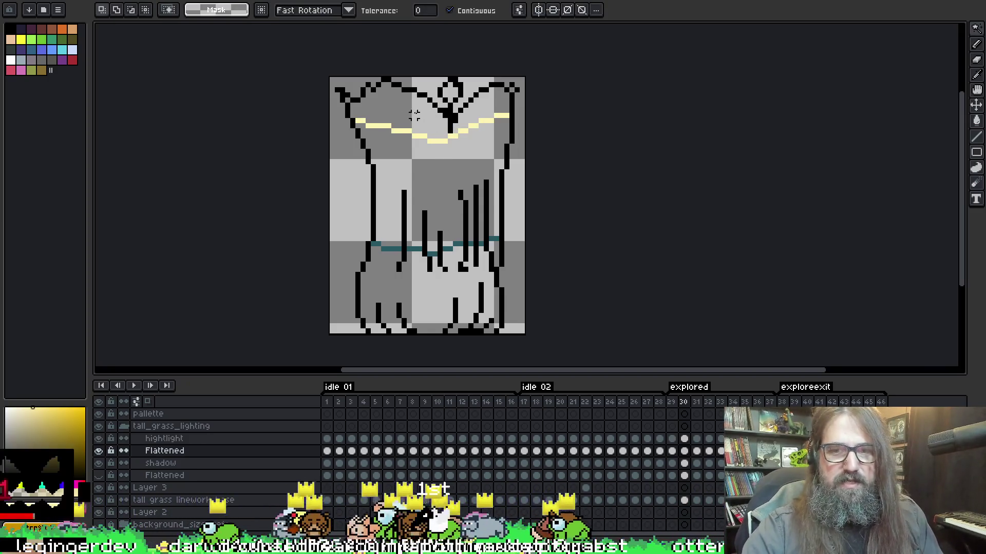
click(378, 110)
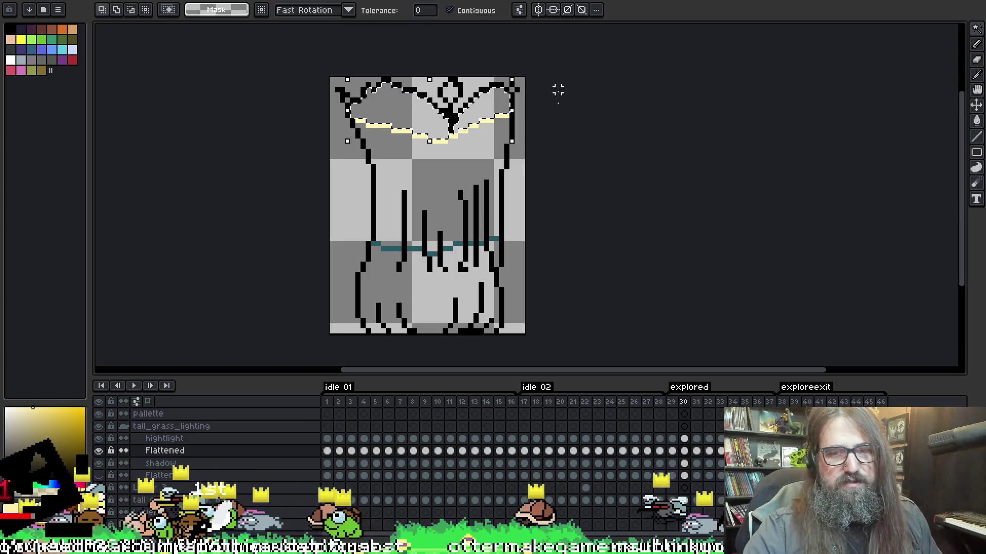
click(684, 440)
key(g)
click(485, 102)
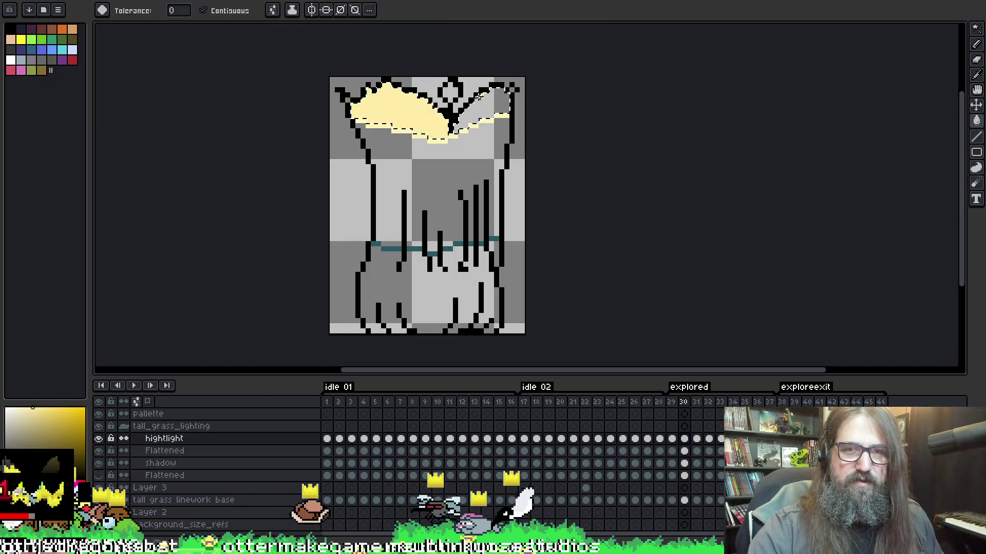
key(ctrl+d)
key(Right)
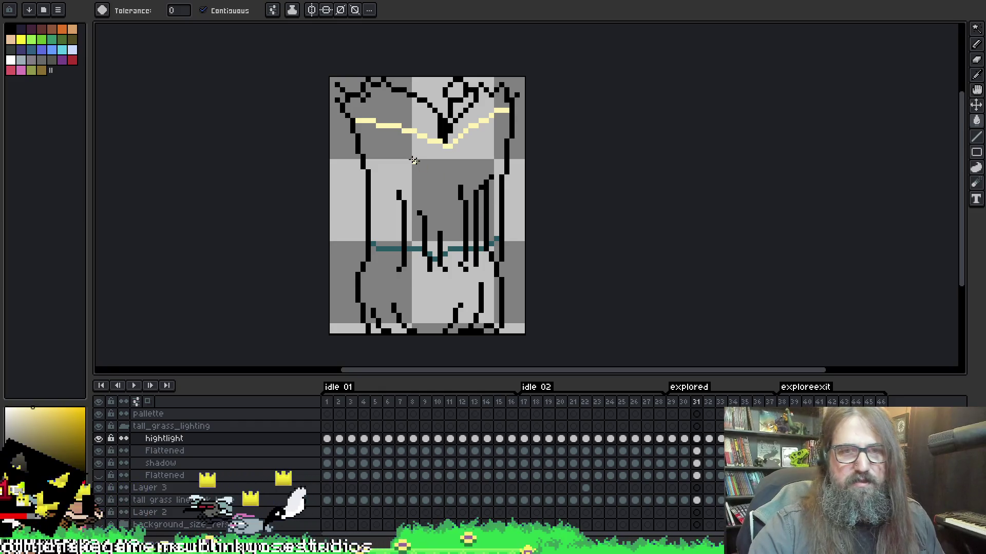
- Select frame 31's upper grass area on the linework and fill it on hightlight
key(alt+Down)
key(w)
click(437, 97)
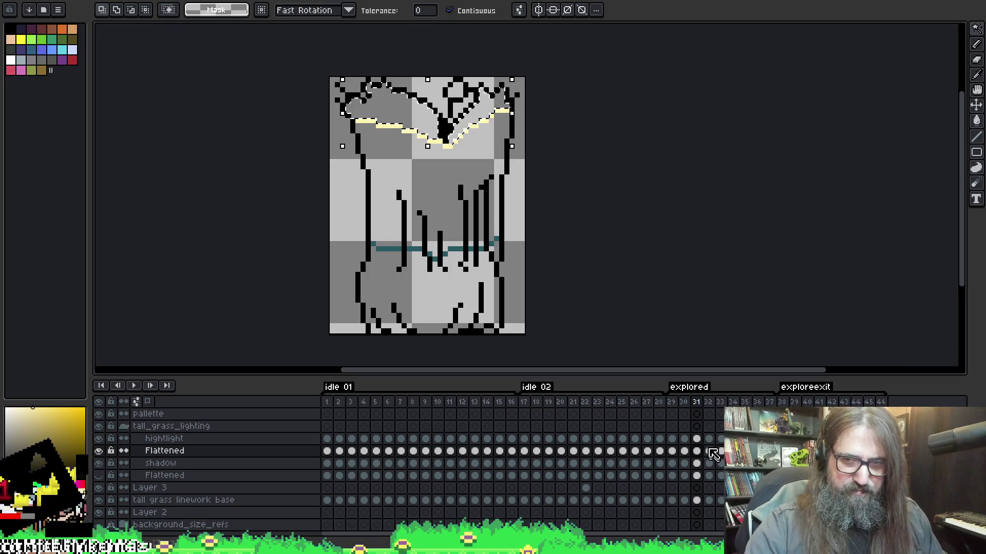
click(696, 438)
key(g)
key(ctrl+d)
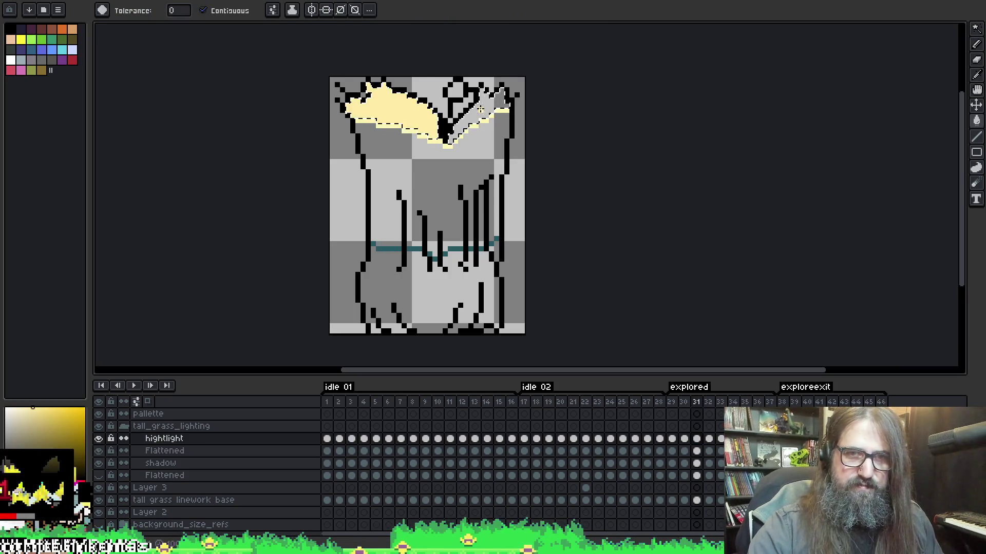
key(Right)
- Fill the right grass blade on frame 32 pale yellow
key(alt+Down)
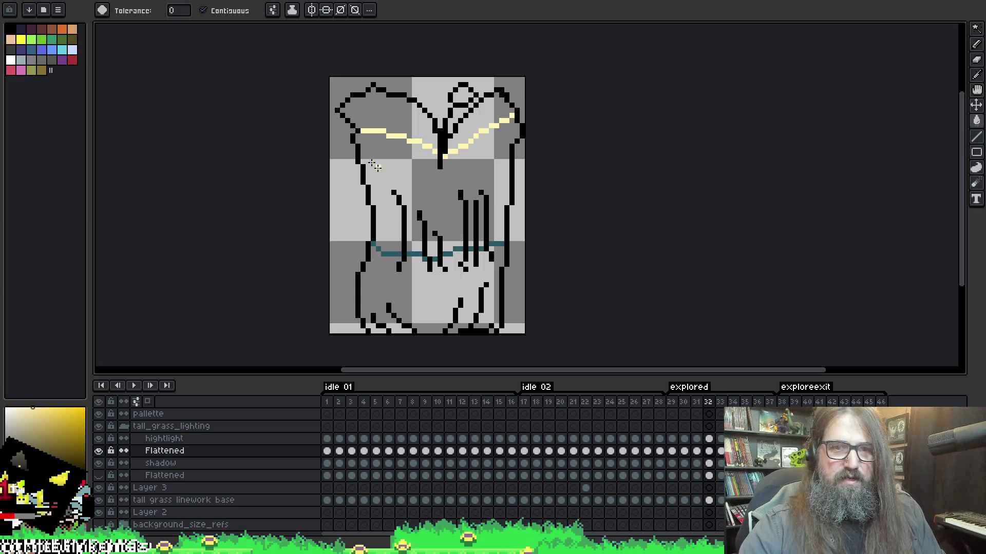
key(w)
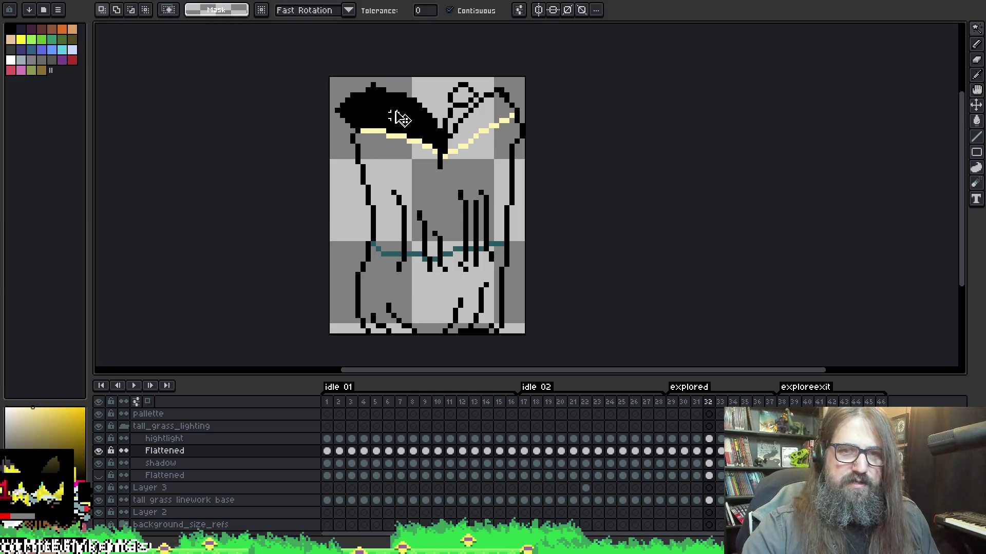
click(709, 438)
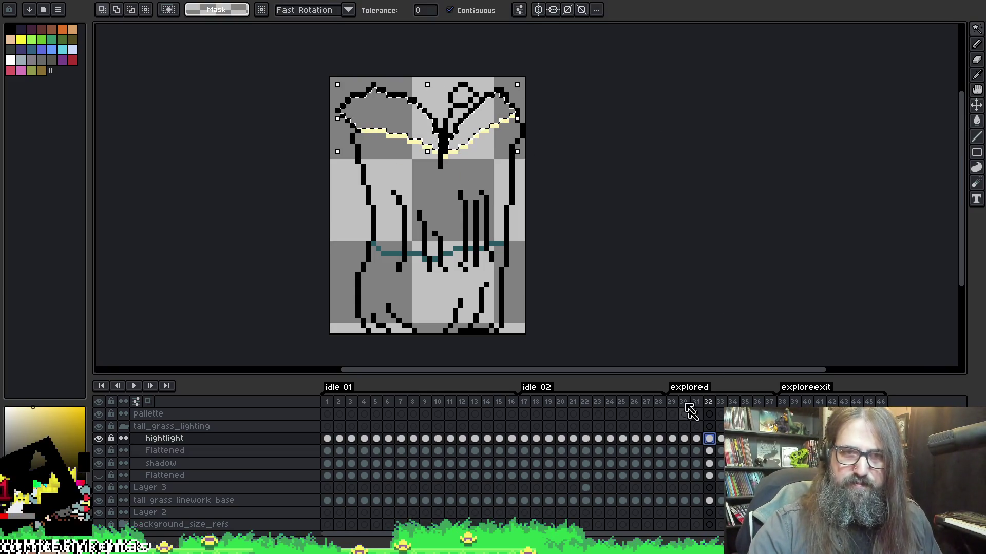
key(t)
key(g)
click(490, 113)
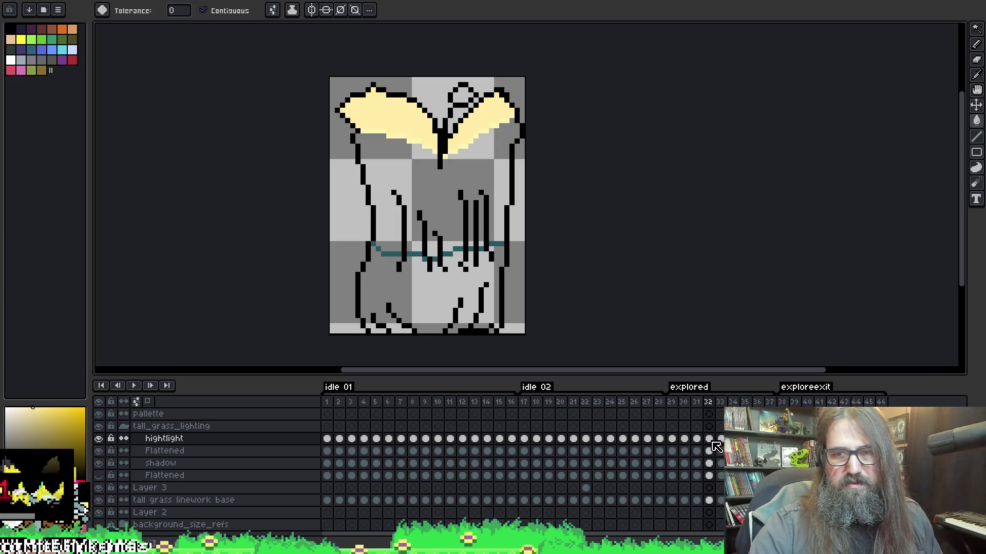
- Select both blade areas on frame 33 and fill them pale yellow
click(720, 451)
key(m)
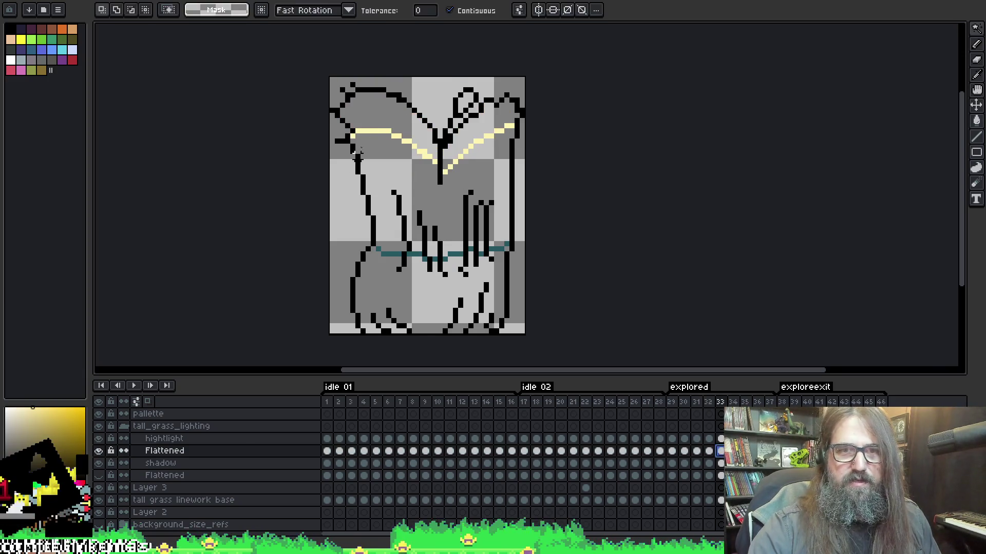
click(389, 110)
shift+click(498, 108)
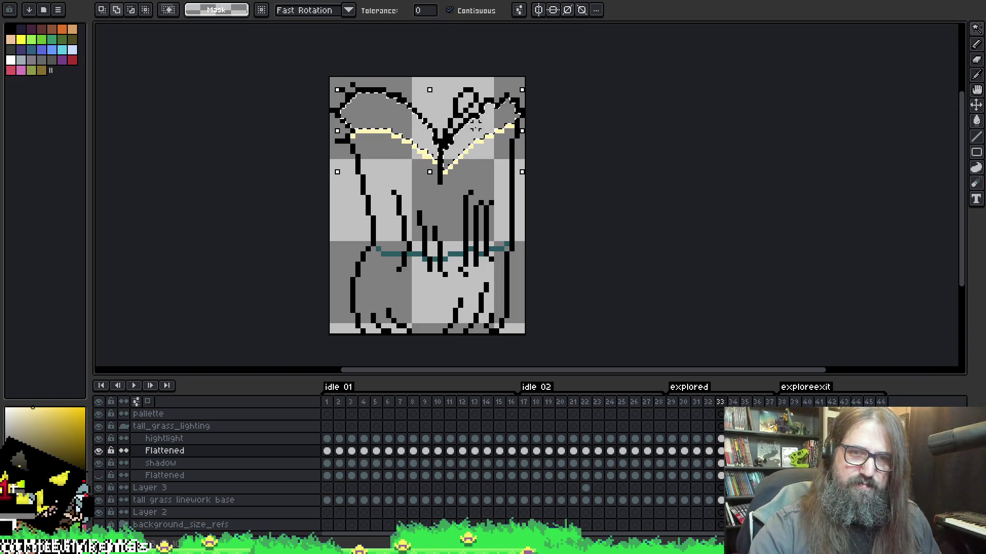
click(720, 439)
key(g)
click(380, 110)
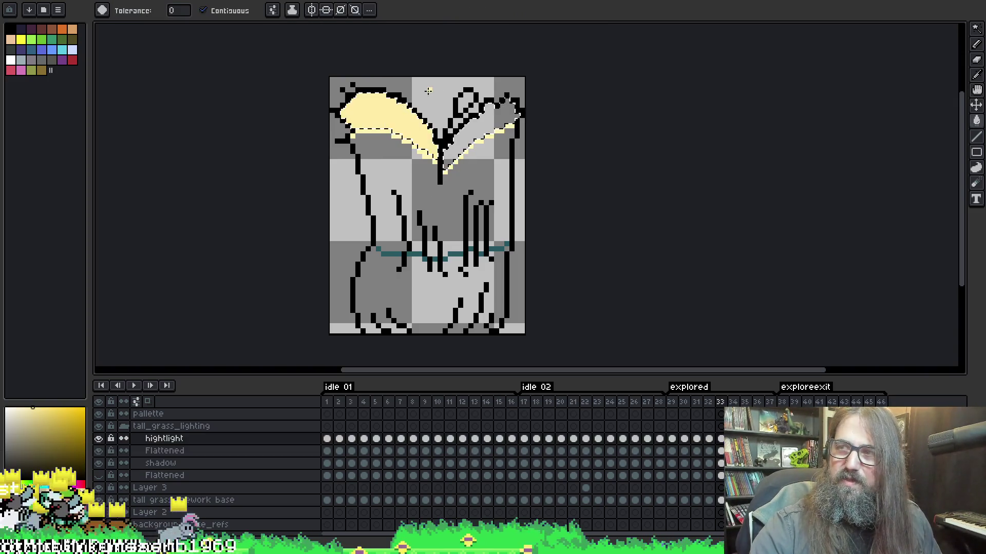
click(500, 105)
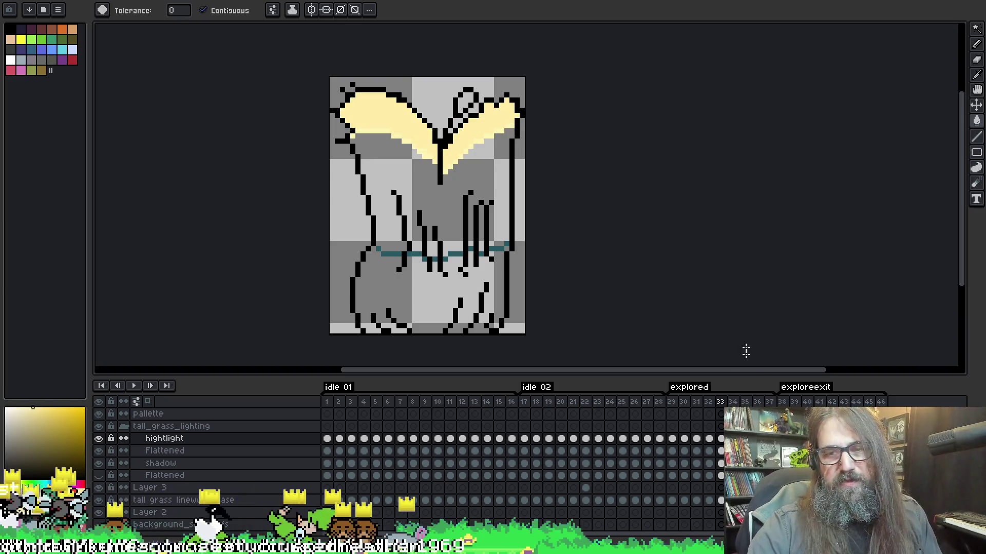
key(Right)
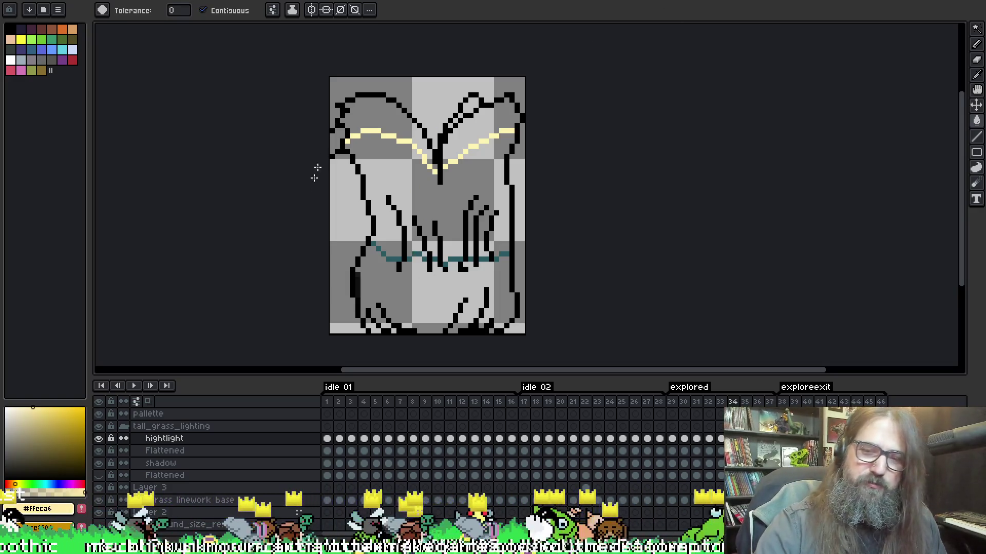
- Undo an accidental paint-bucket fill that covered the whole canvas
key(w)
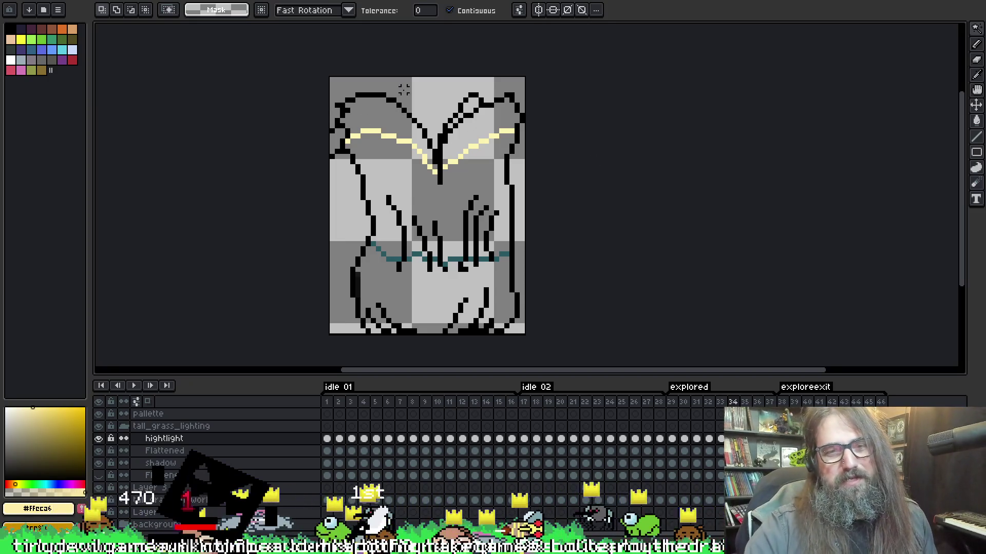
key(g)
click(420, 117)
key(ctrl+z)
- Magic-wand the left and right upper wing shapes on the Flattened linework layer
key(alt+Down)
key(w)
click(378, 116)
shift+click(489, 115)
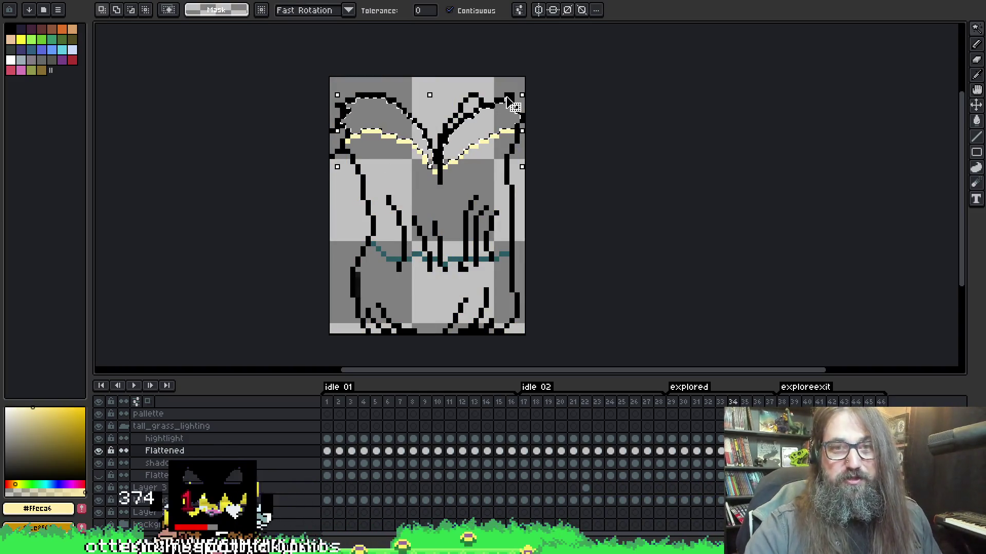
- Fill both selected upper wings with cream on the hightlight layer, then move to frame 35
key(alt+Up)
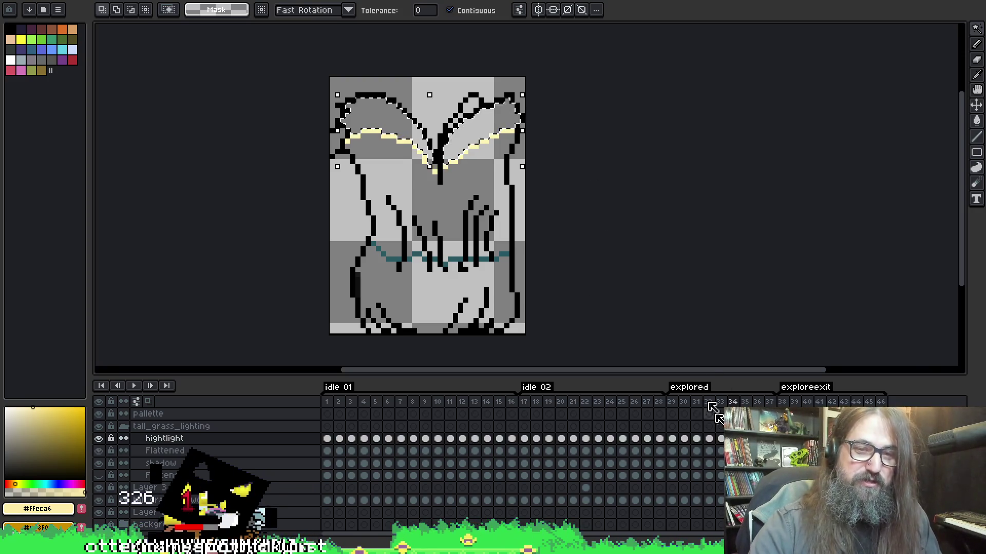
key(g)
click(372, 116)
click(493, 114)
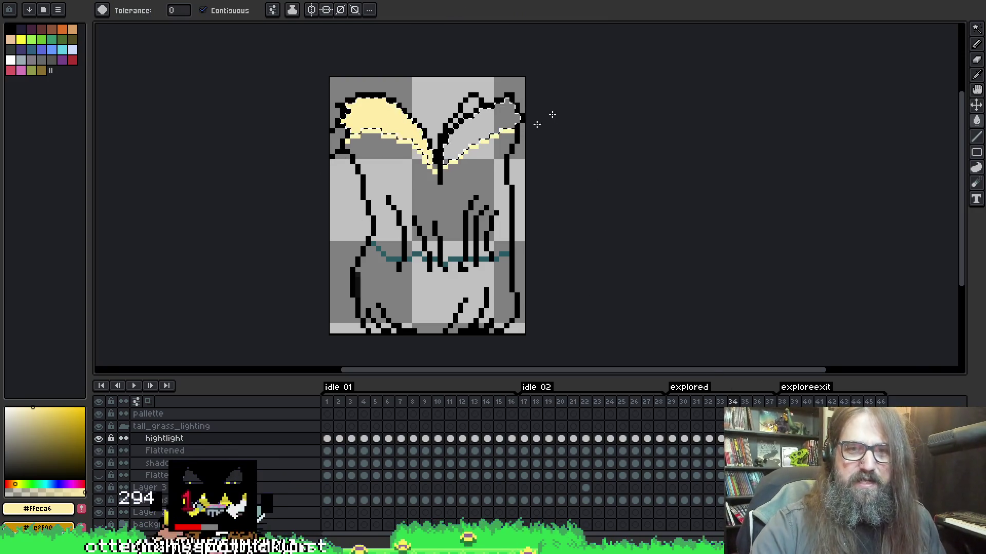
key(period)
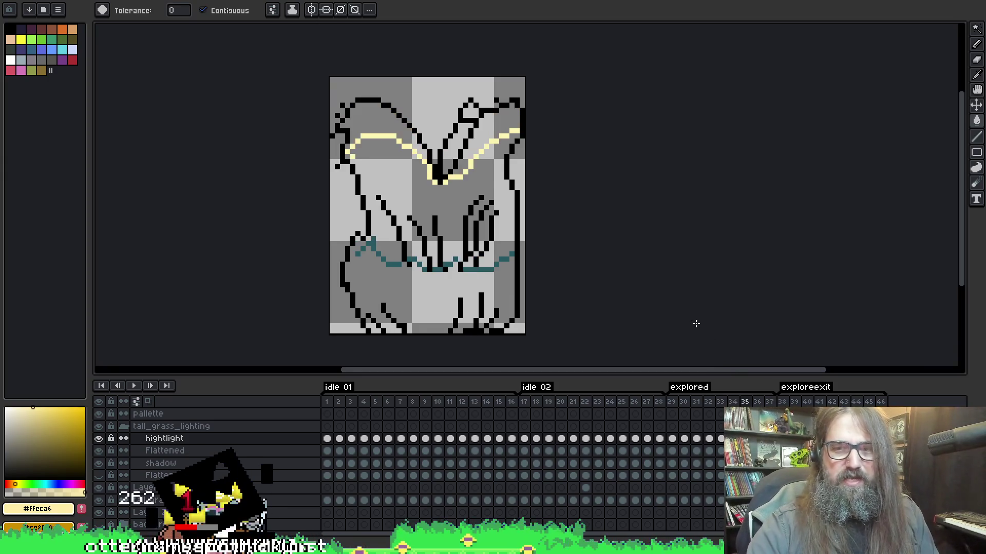
- On frame 35, magic-wand the left and right wing areas on the Flattened layer
key(alt+Down)
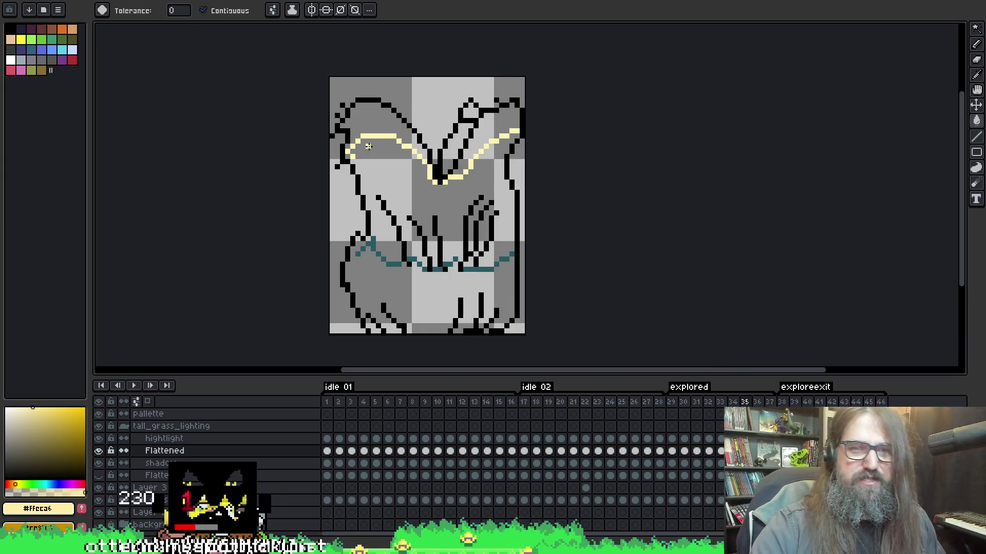
key(w)
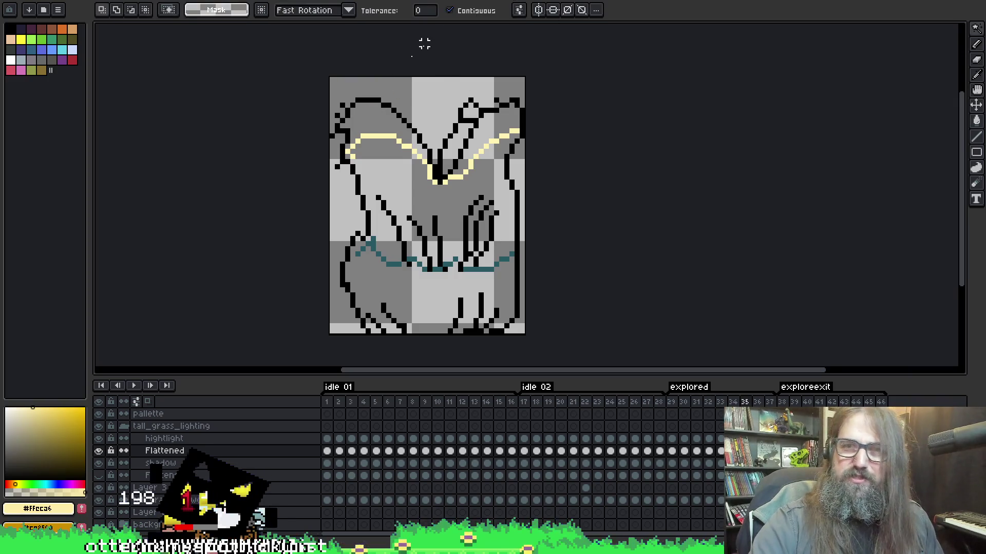
key(g)
key(w)
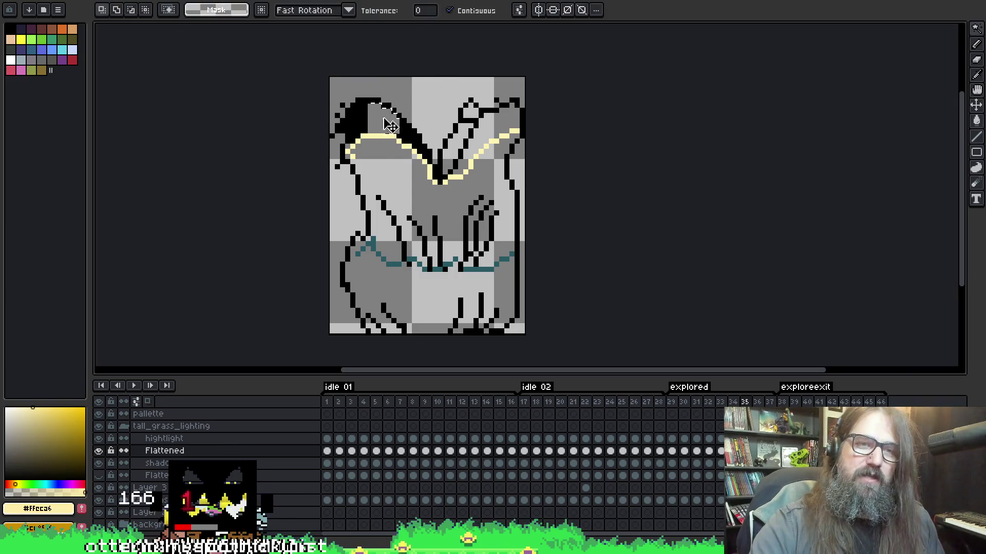
click(389, 125)
shift+click(473, 113)
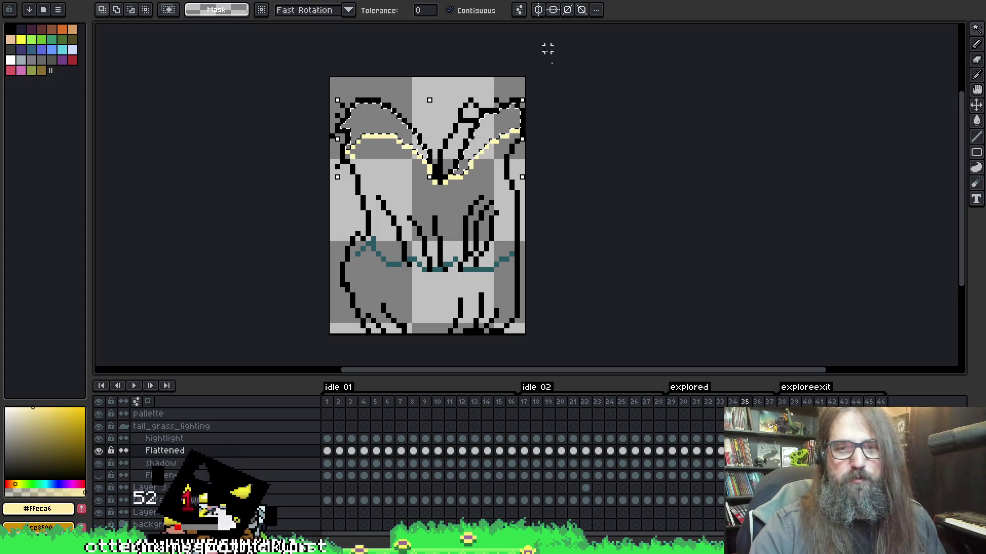
- Fill frame 35's selected wings cream on the hightlight layer, deselect, and go to frame 36
key(Up)
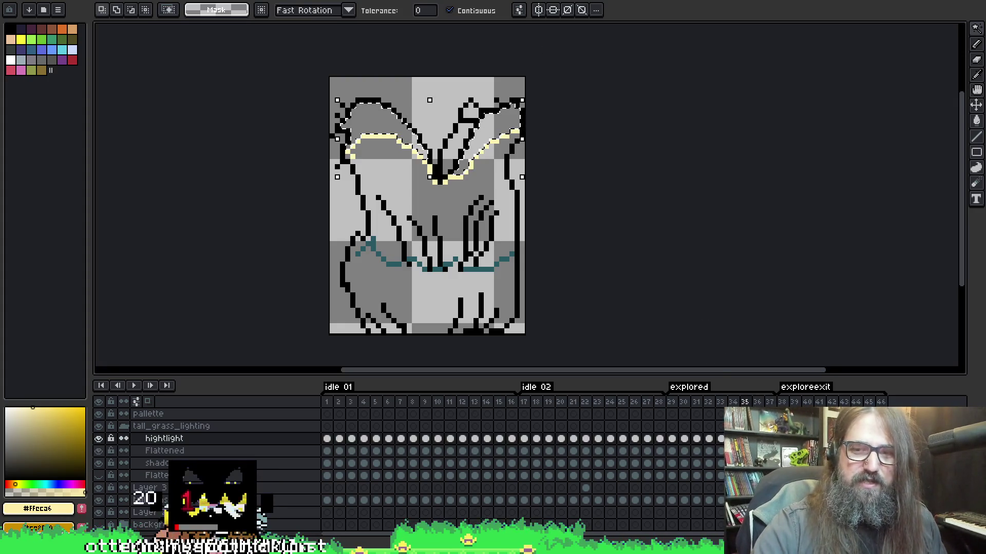
key(g)
click(489, 123)
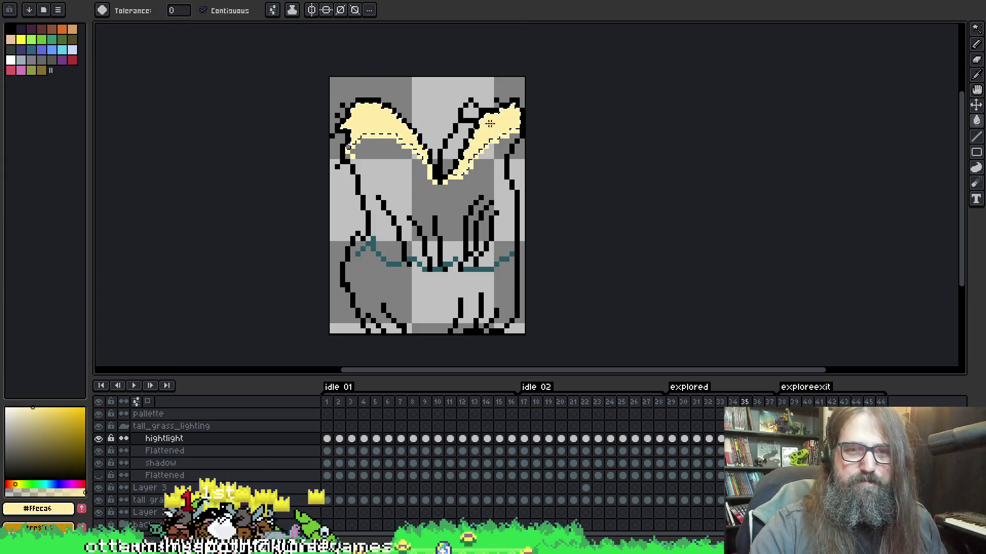
key(ctrl+d)
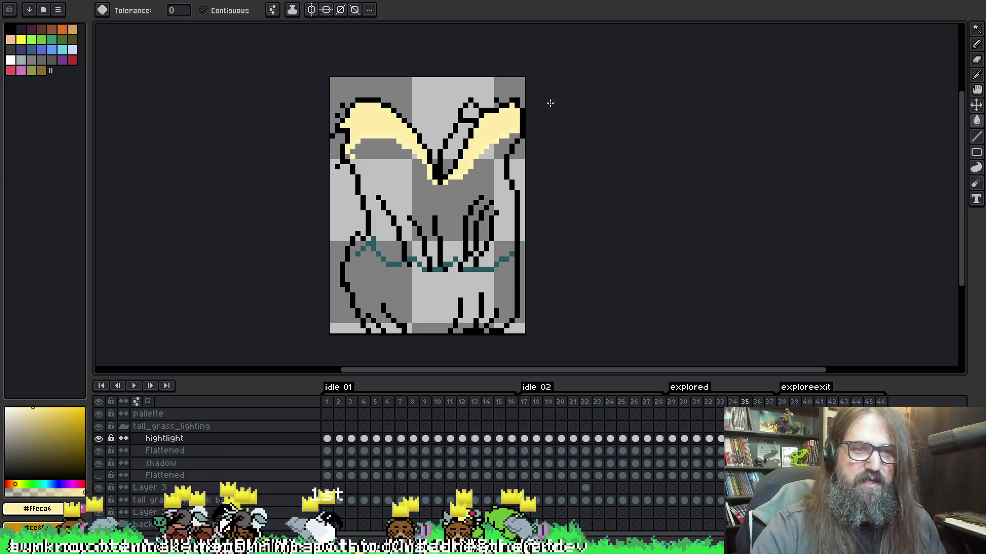
key(period)
- On frame 36, magic-wand the left wing and central V region on the Flattened layer
key(w)
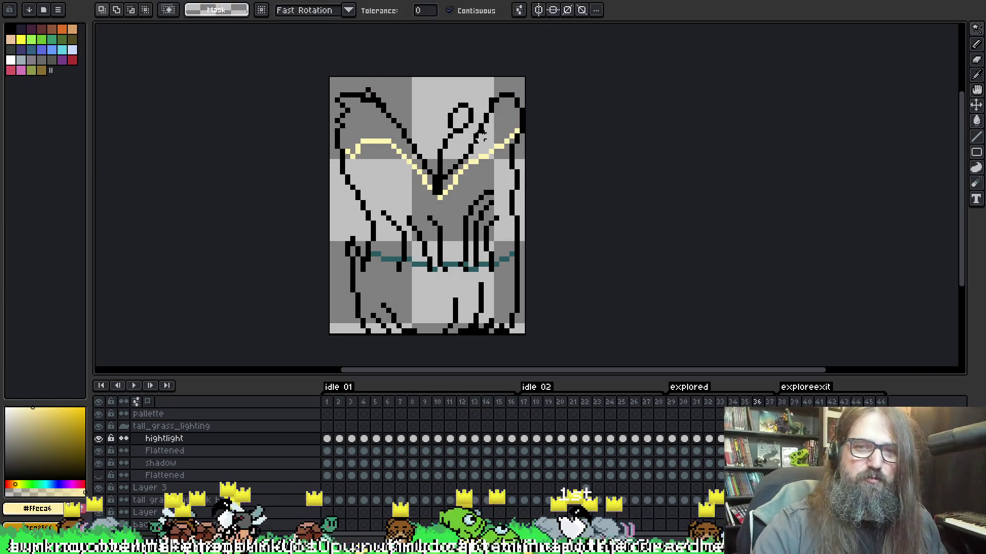
click(481, 136)
key(ctrl+d)
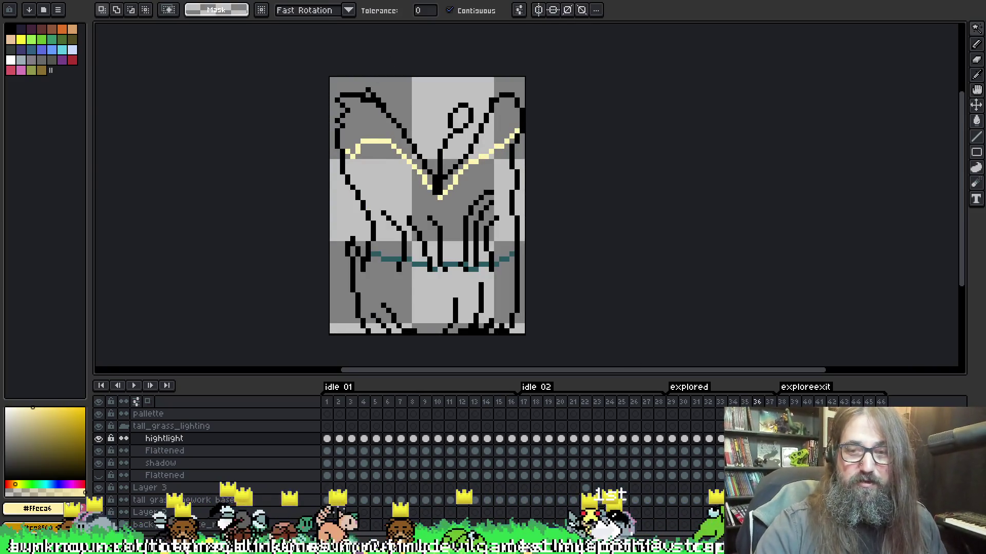
key(alt+Down)
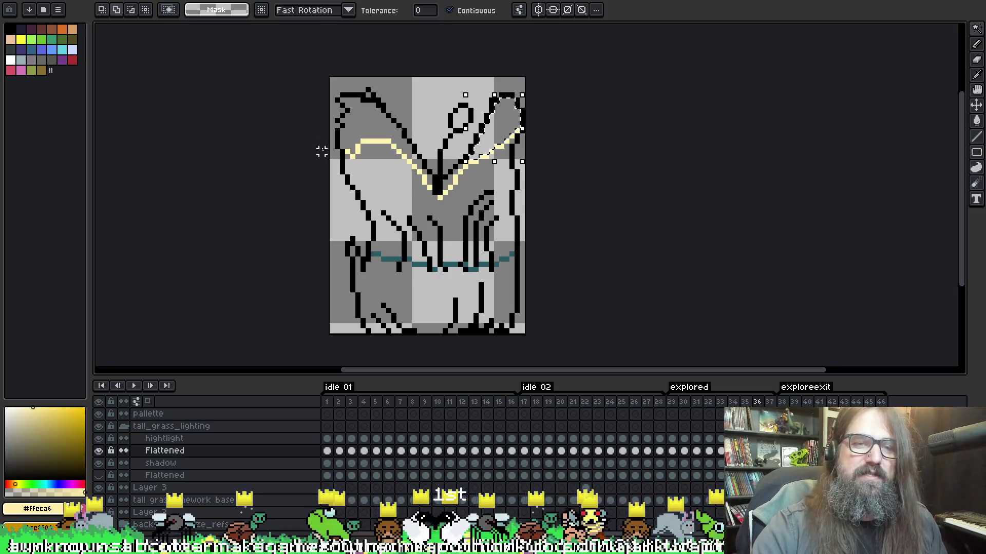
shift+click(358, 120)
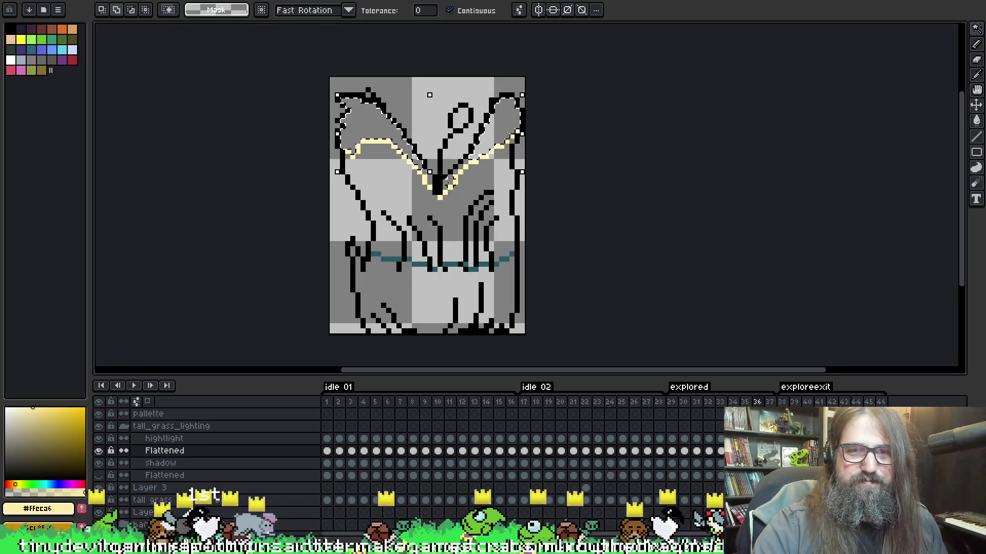
shift+click(448, 180)
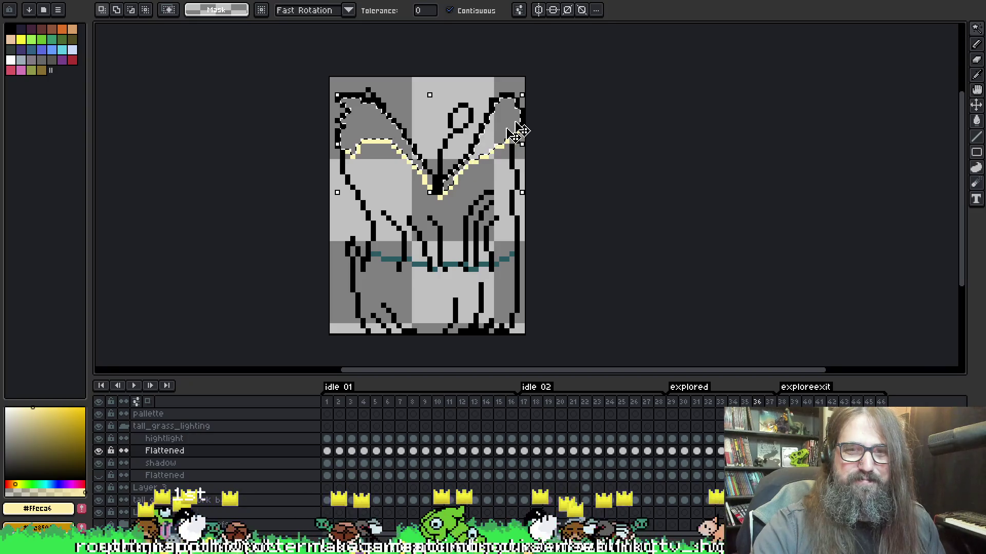
- Fill frame 36's selected wing areas pale yellow on the hightlight layer
key(alt+Up)
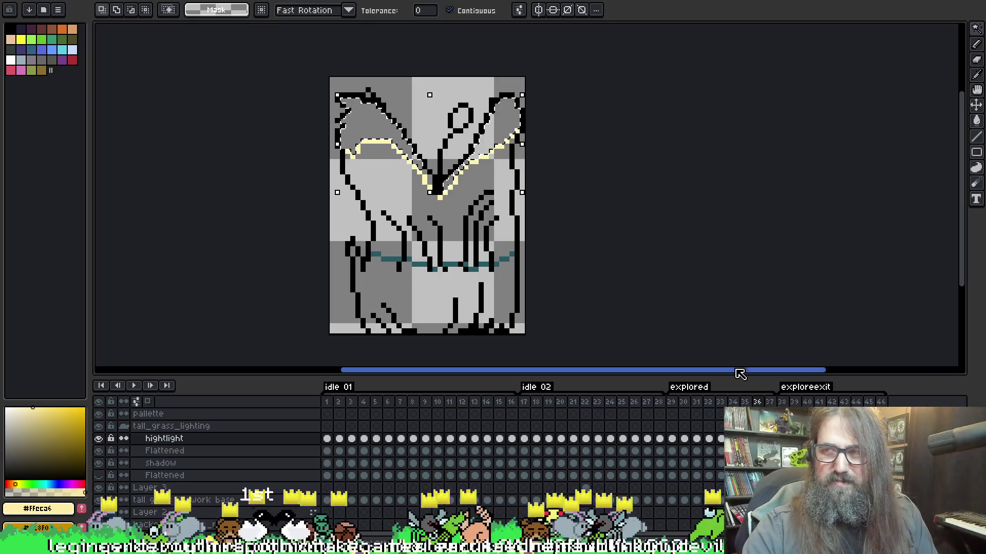
key(g)
click(506, 117)
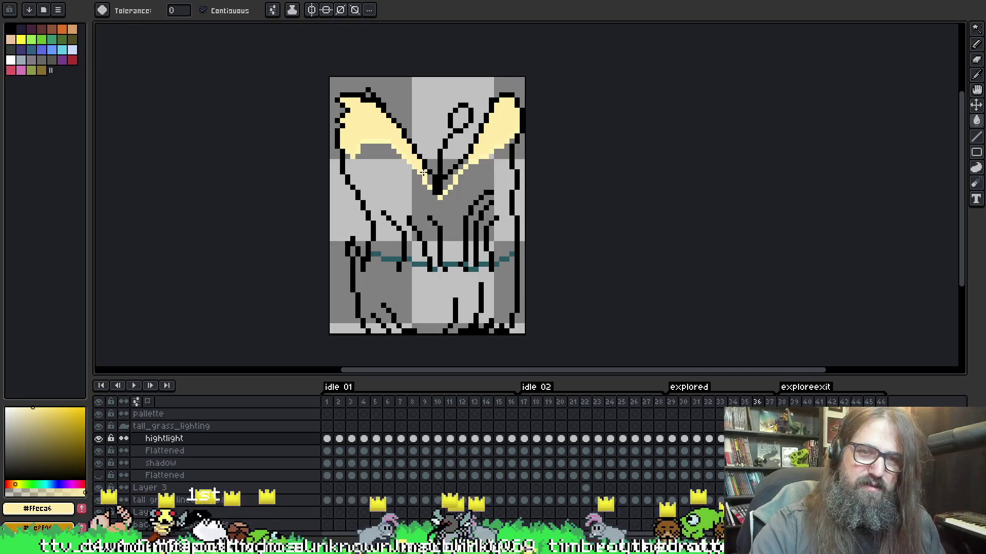
key(b)
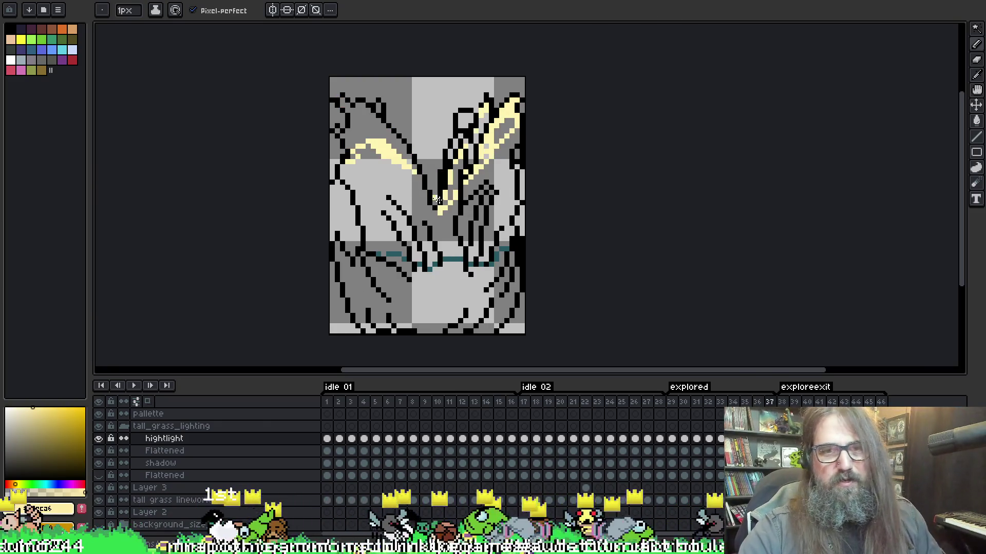
- On frame 37, magic-wand both upper wing regions plus the grey gaps and middle strokes on Flattened
key(w)
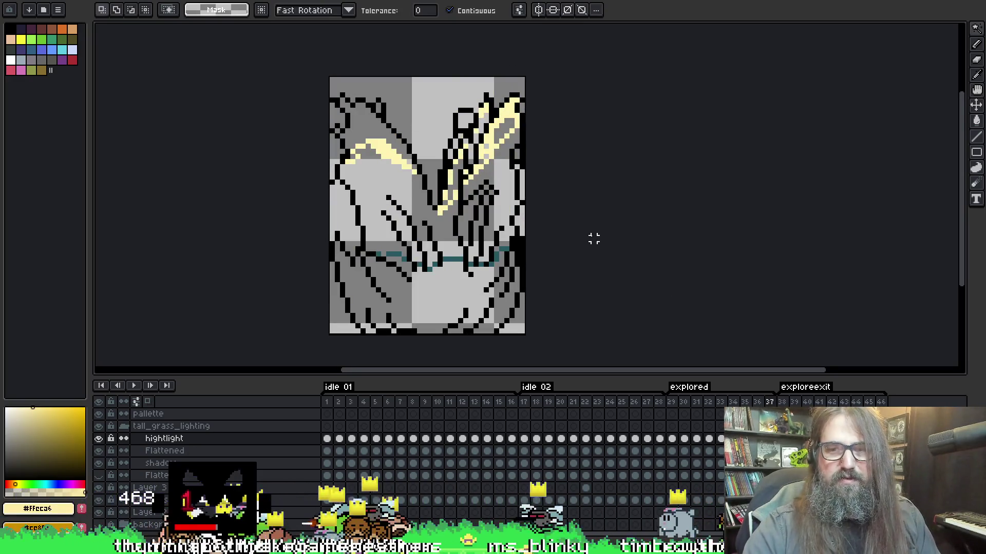
key(alt+Down)
click(370, 118)
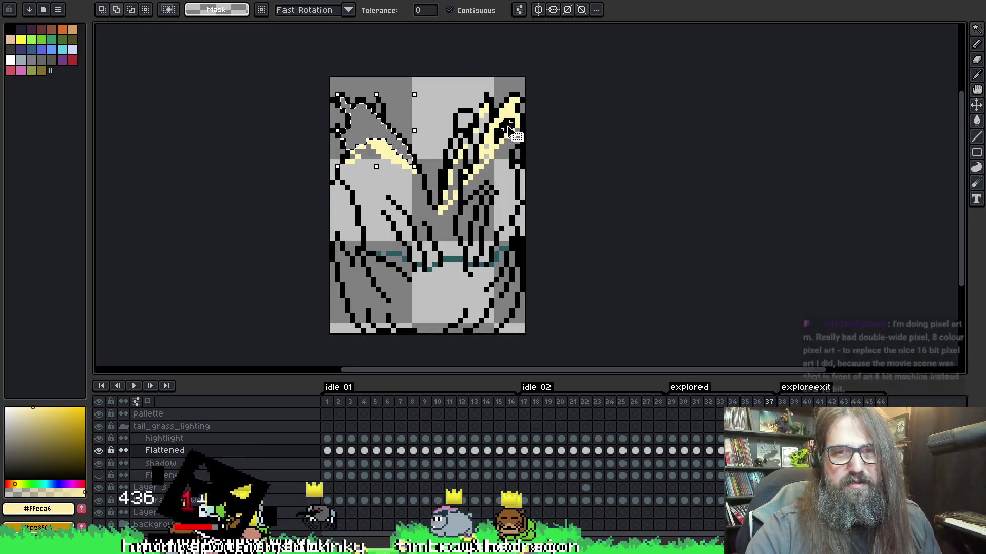
shift+click(509, 128)
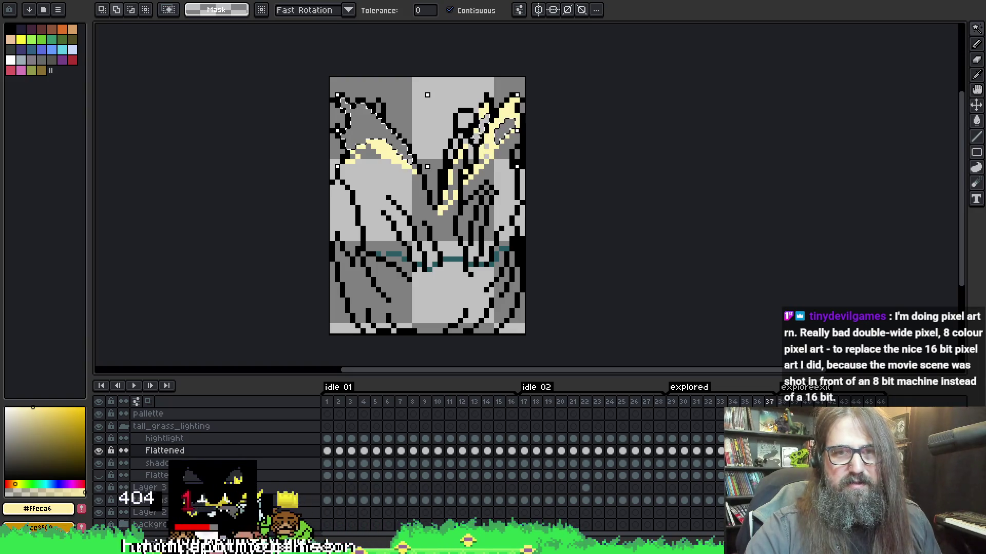
shift+click(476, 134)
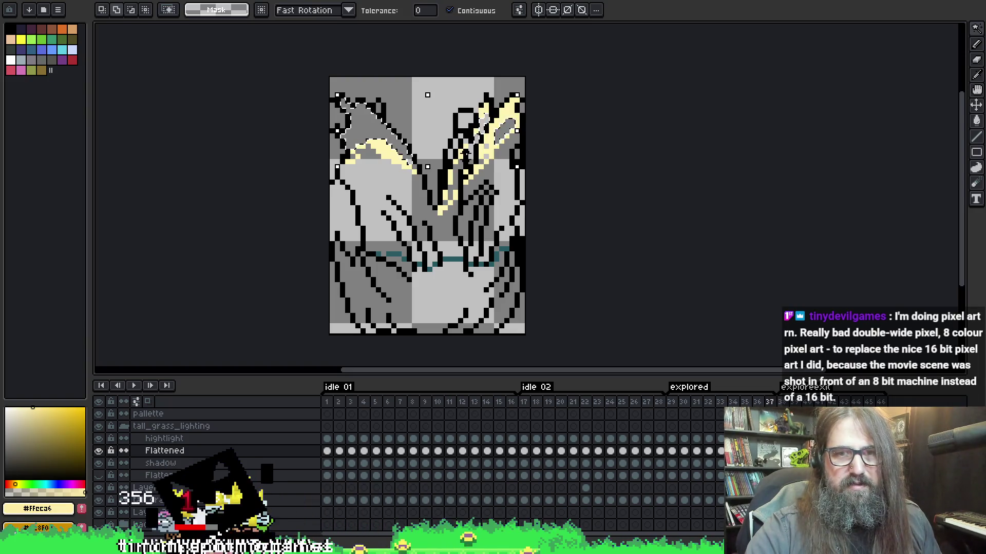
shift+click(470, 156)
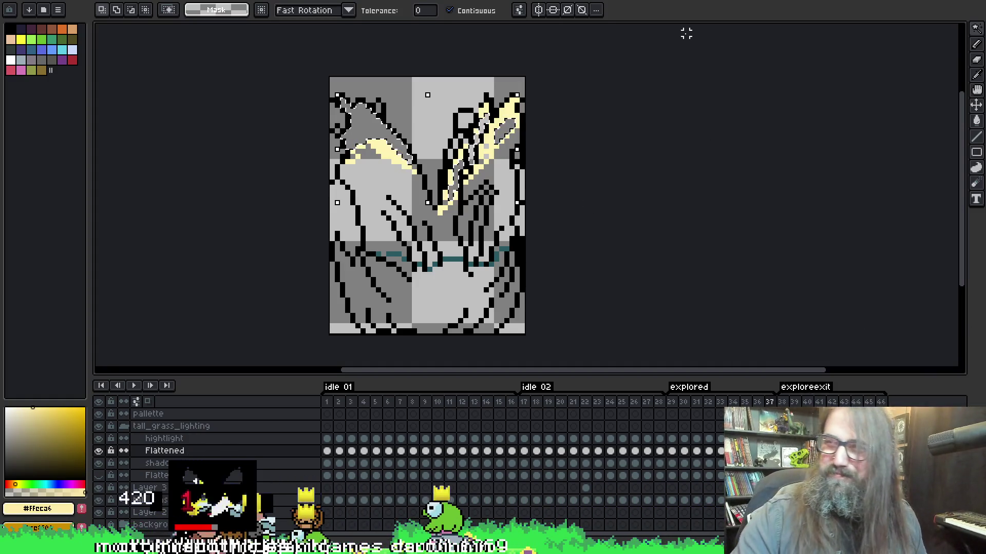
key(g)
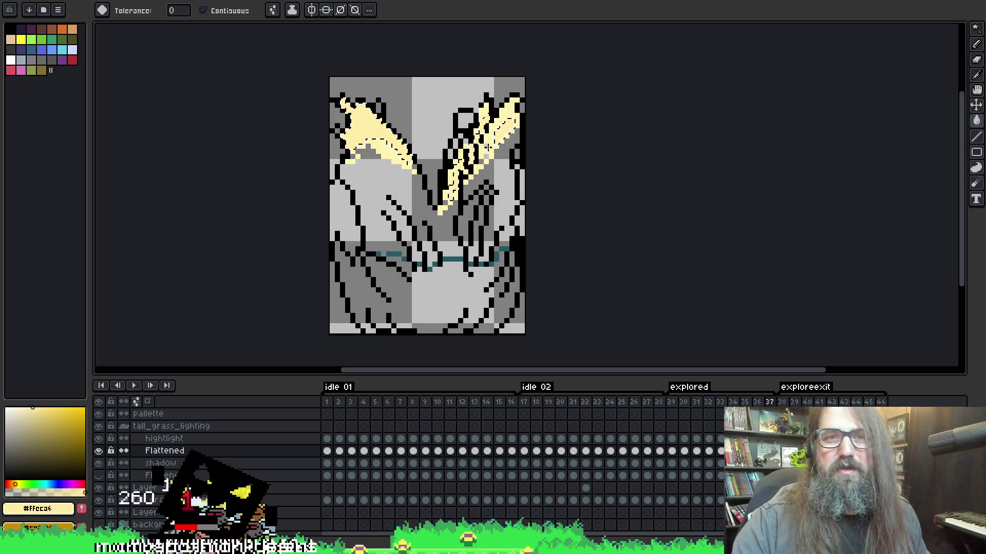
- Dismiss the window layout popup that appeared by accident
key(b)
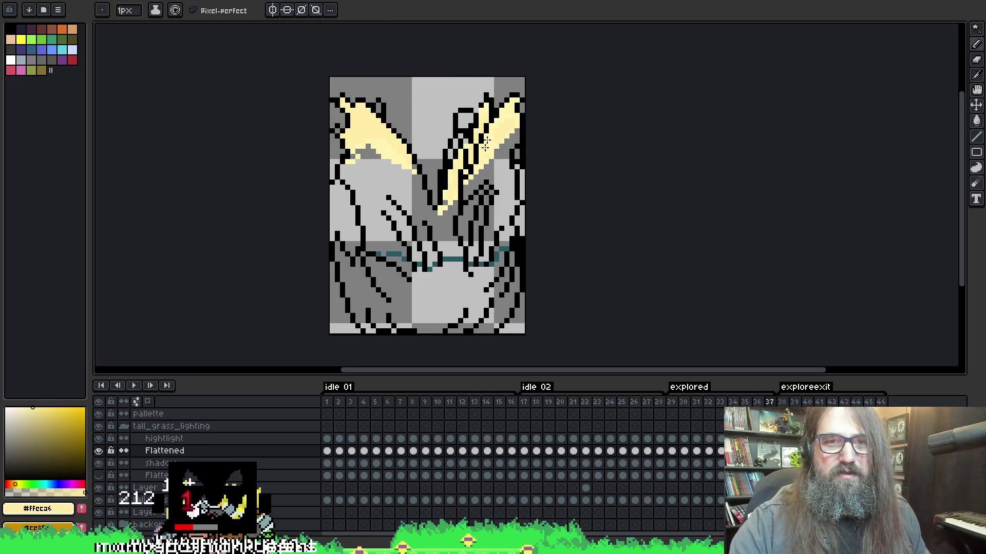
key(super+z)
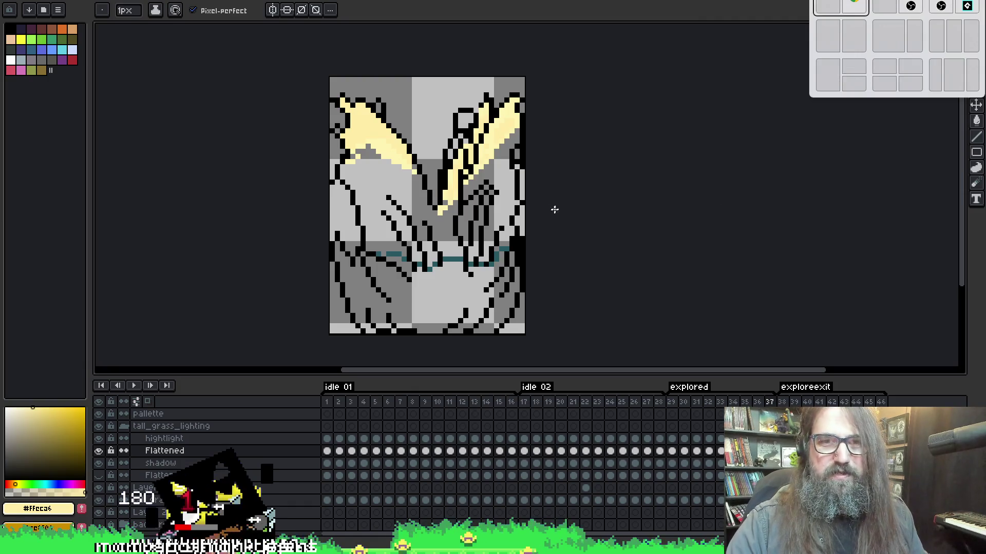
key(Escape)
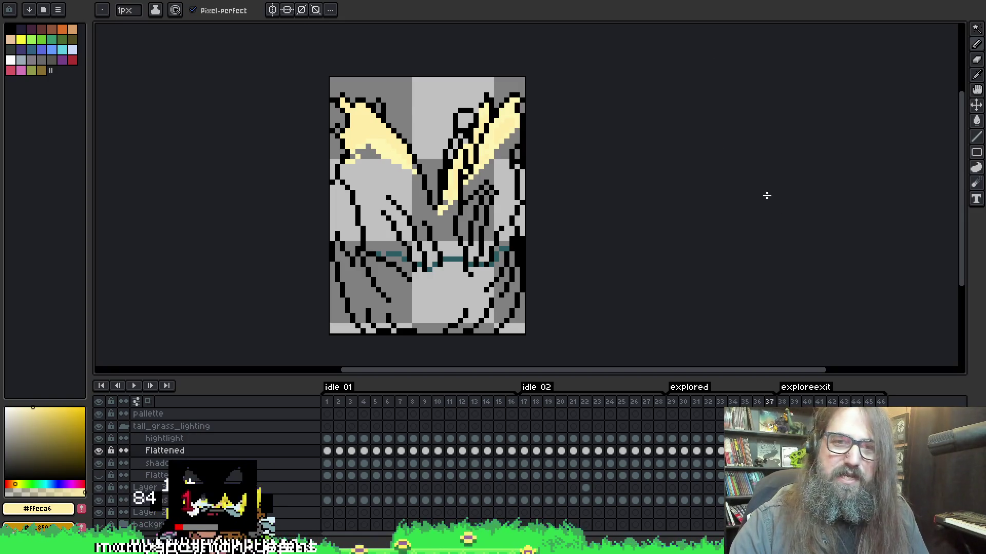
- Go to frame 39 and magic-wand the insides of the right and left leaves
key(Right)
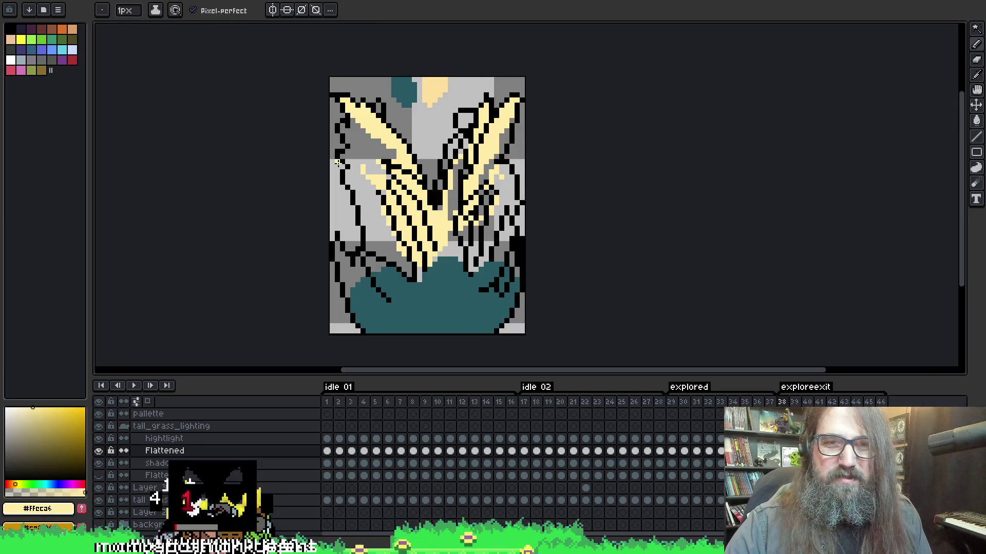
key(Right)
key(w)
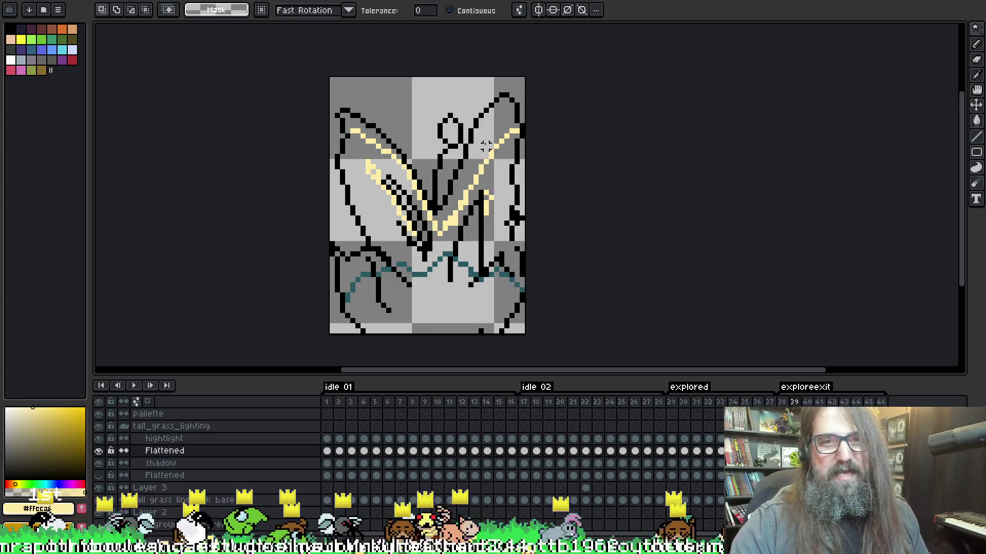
click(502, 114)
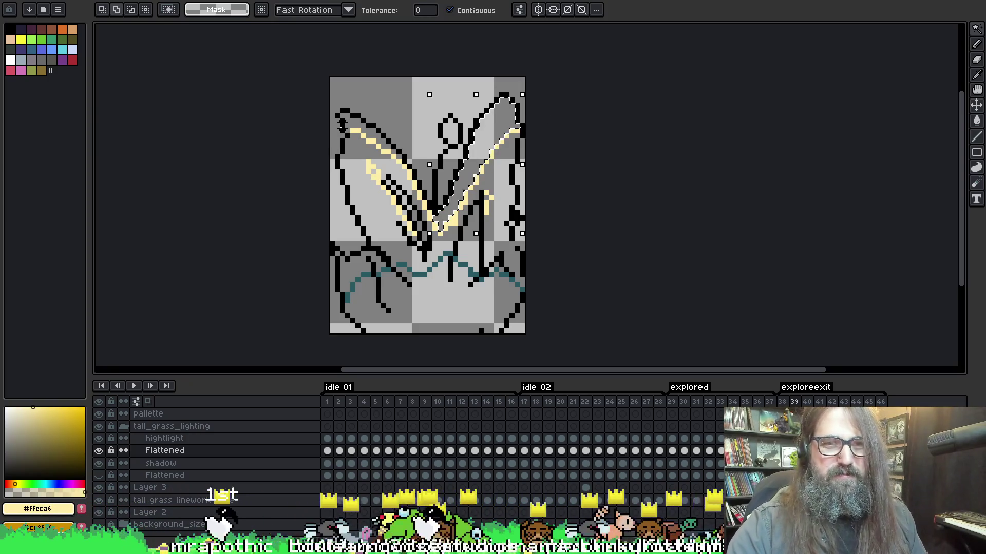
shift+click(353, 119)
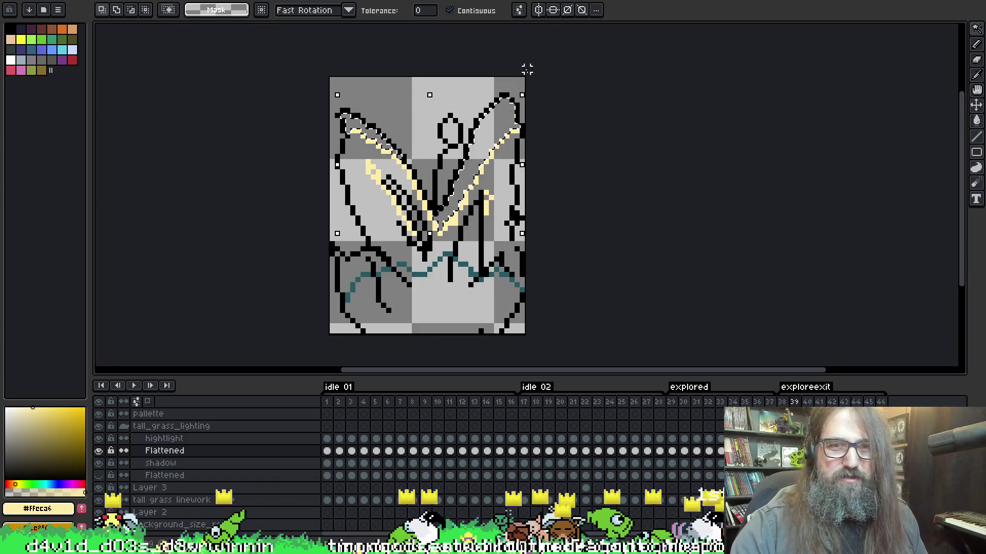
- Fill frame 39's two selected leaves pale yellow on the highlight layer
key(g)
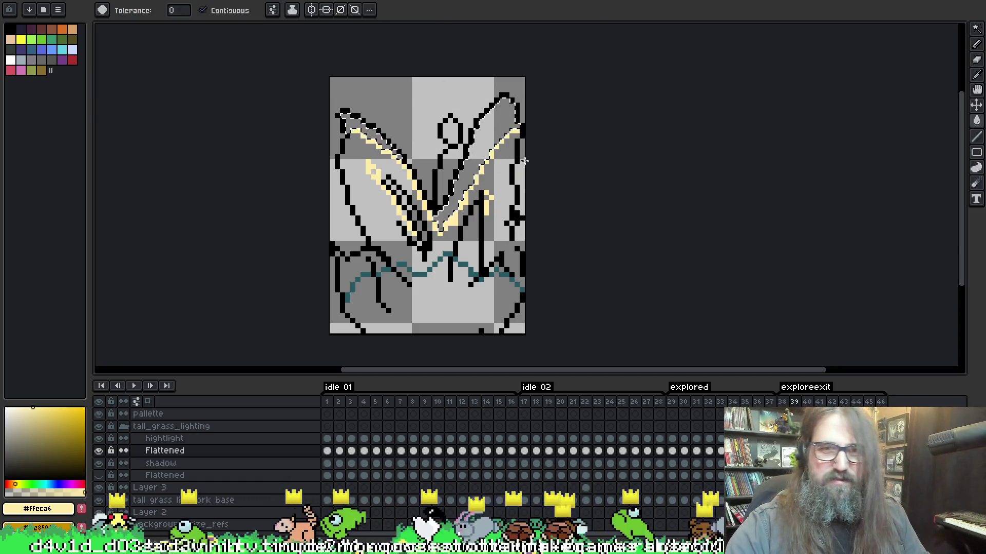
key(alt+Up)
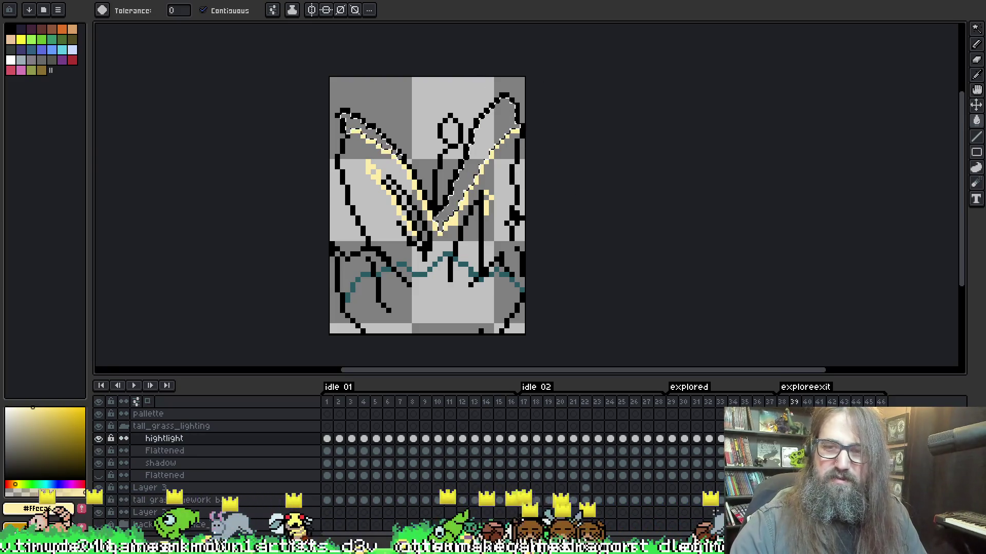
click(474, 149)
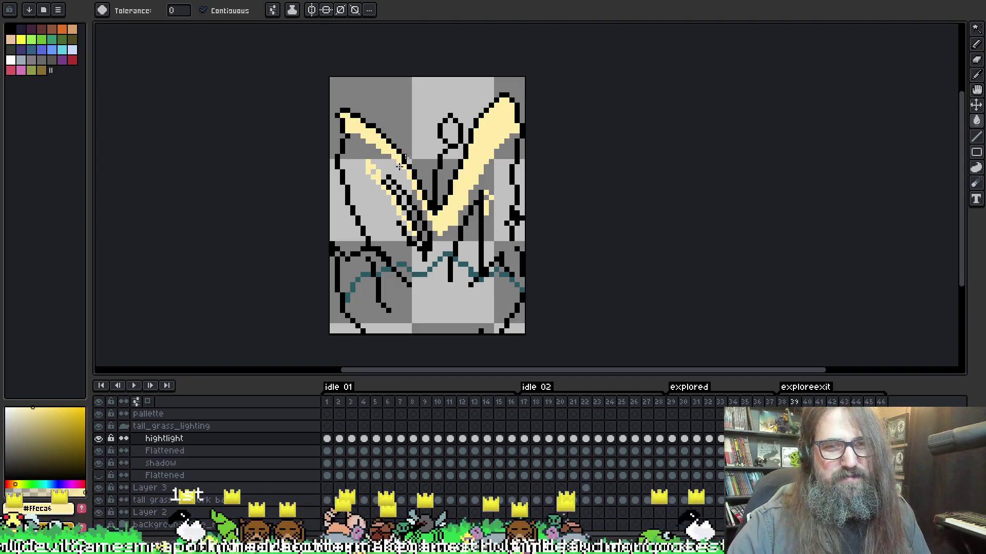
key(b)
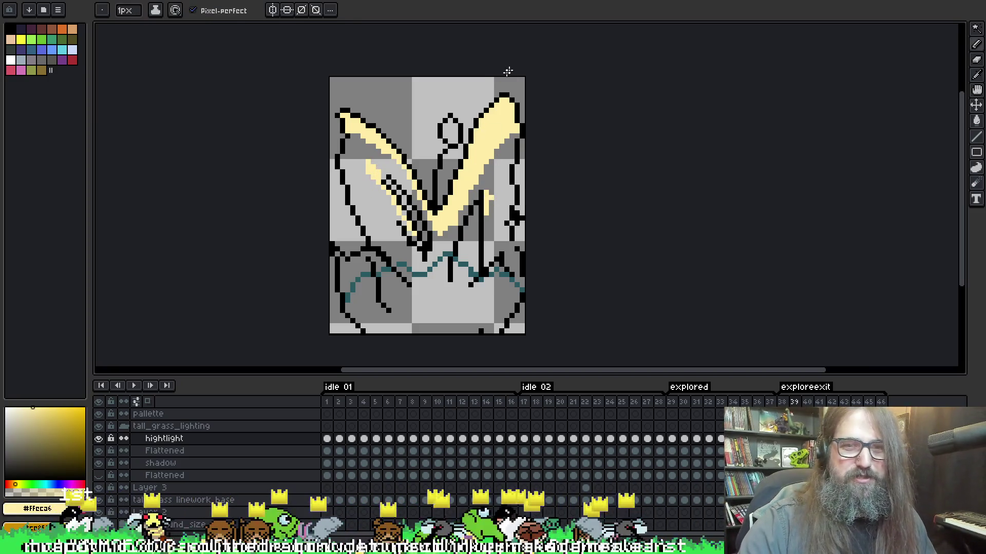
- On frame 40, magic-wand the V-shaped area on Flattened and return to the highlight layer
key(Right)
key(w)
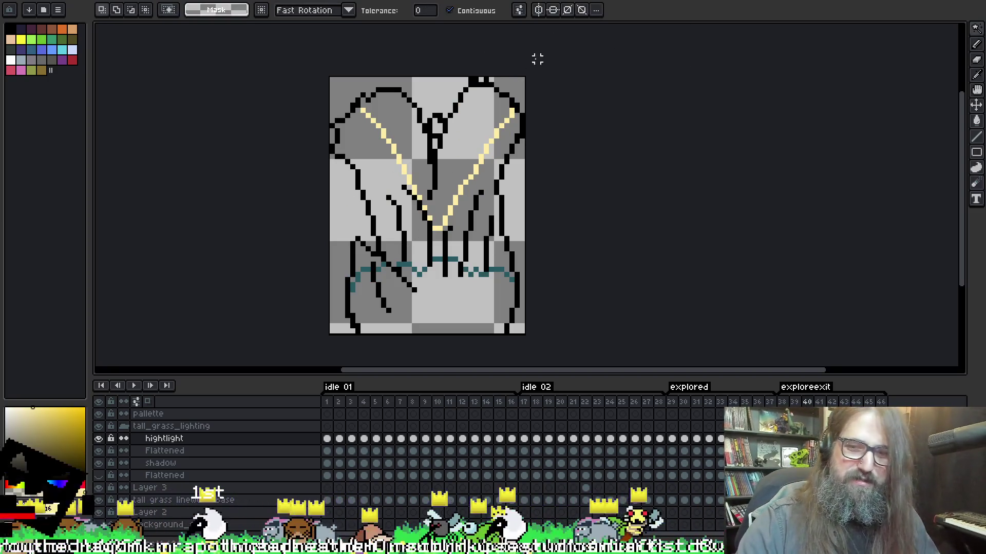
key(Left)
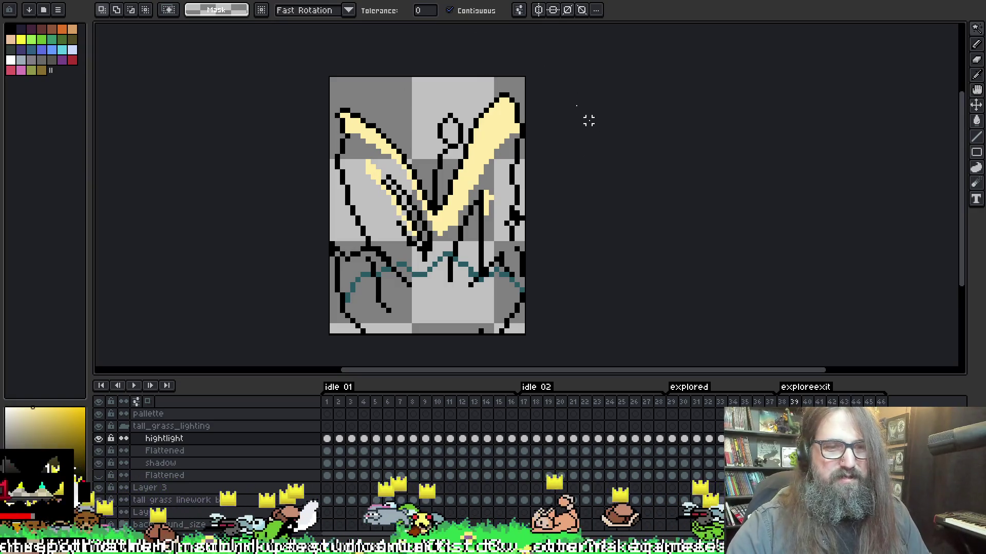
key(Right)
key(Down)
click(468, 132)
key(Up)
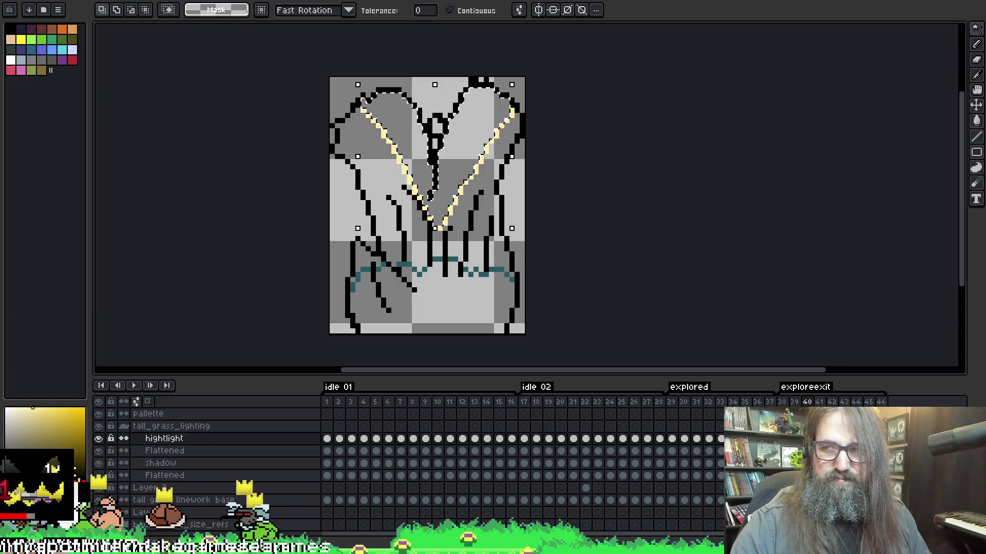
key(g)
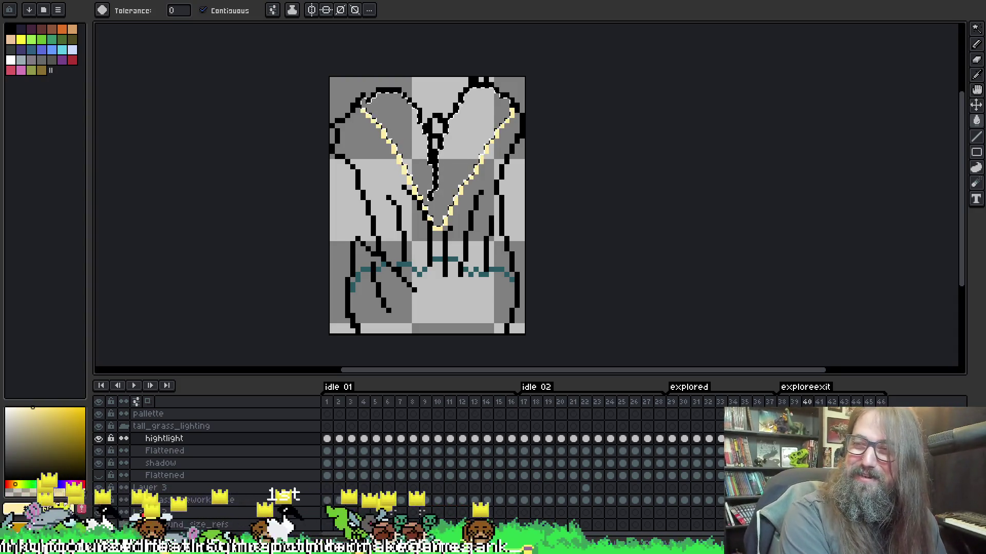
- Magic-wand the gaps along the grass tops in frame 45
click(366, 94)
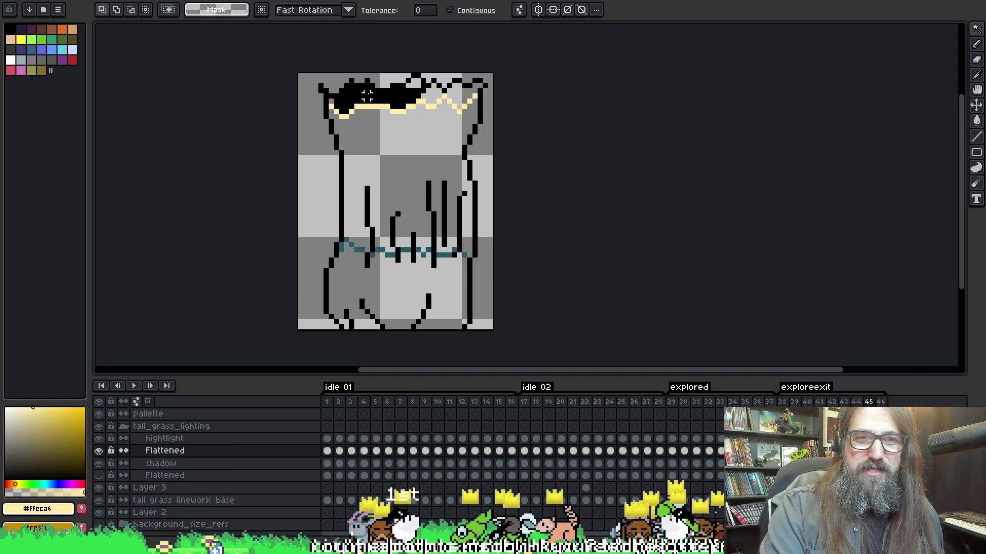
shift+click(477, 90)
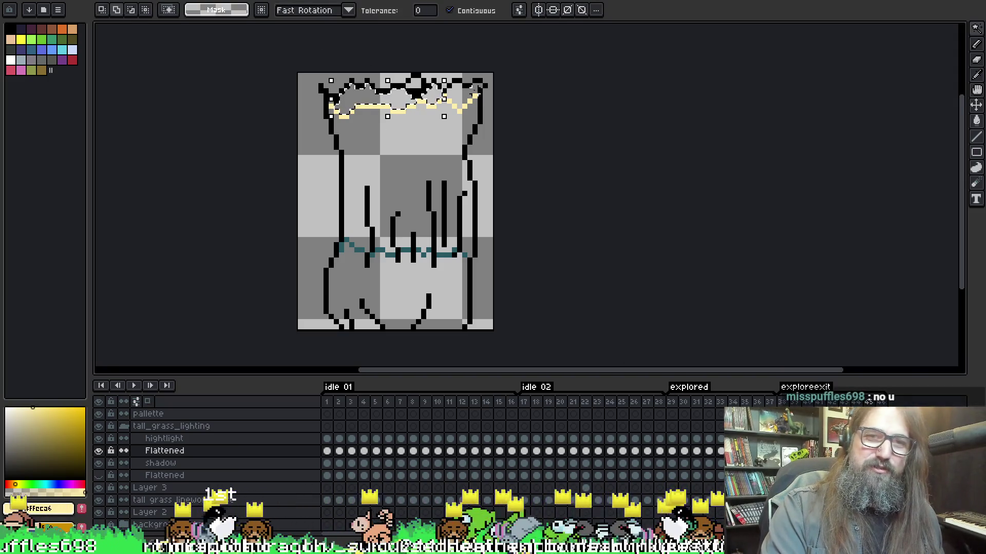
shift+click(461, 93)
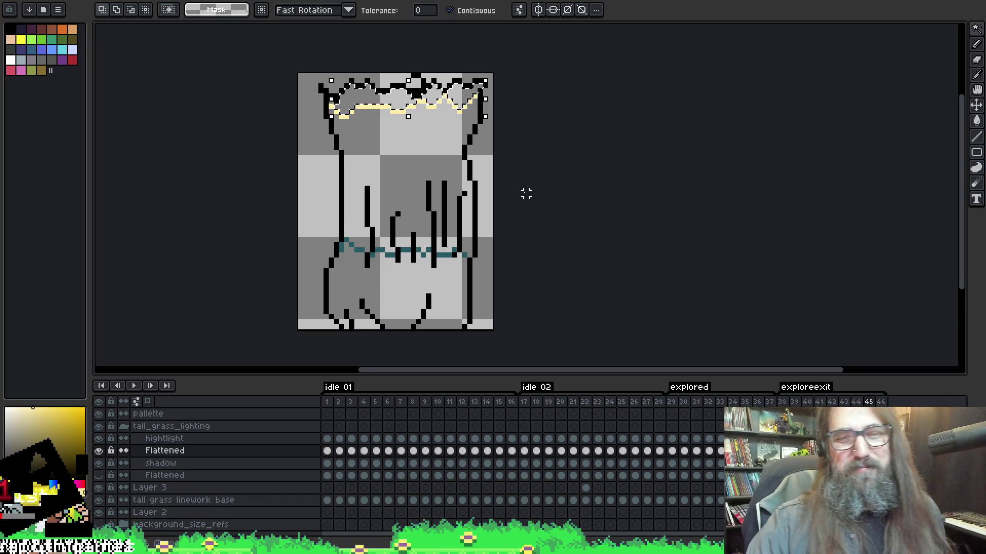
scroll(774, 326, right, 1)
- Fill the selected grass tops pale yellow, then go to frame 46
key(g)
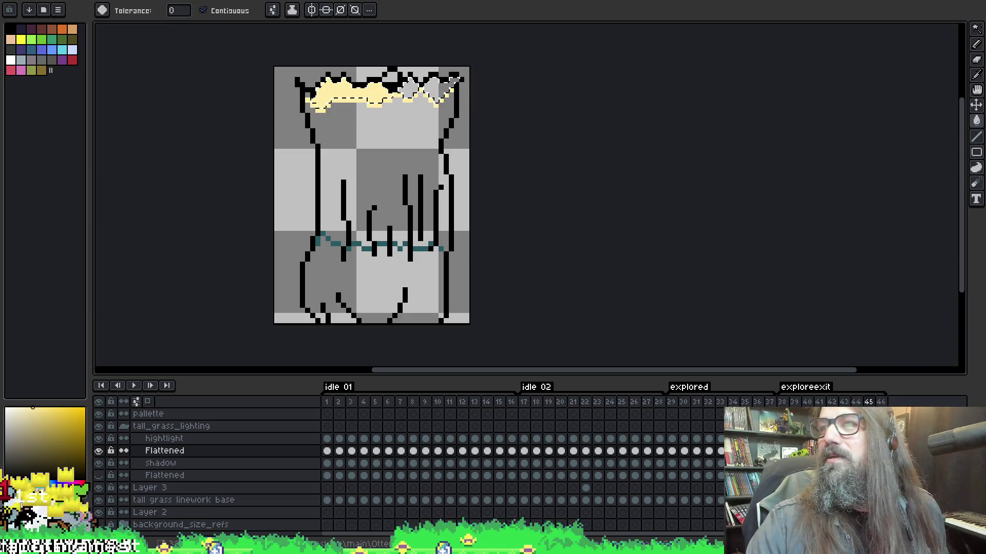
click(410, 88)
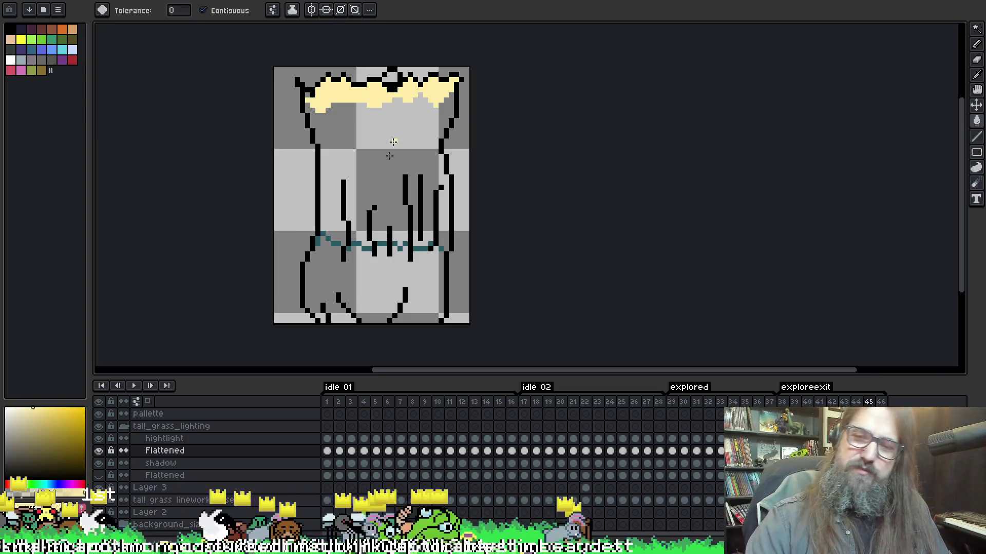
key(Right)
key(w)
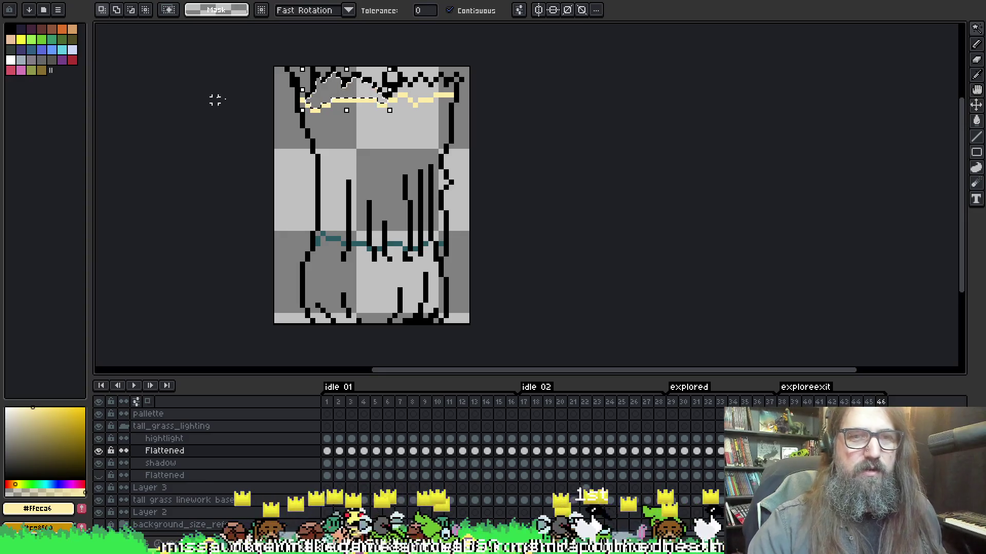
- Select frame 46's left tip and right grass tops, fill them pale yellow on hightlight, and deselect
shift+click(299, 94)
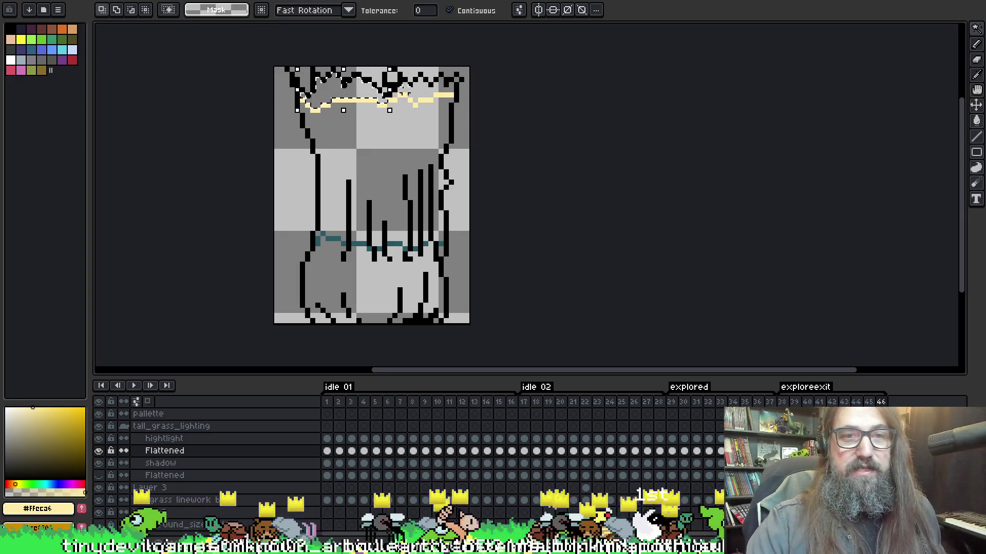
shift+click(441, 92)
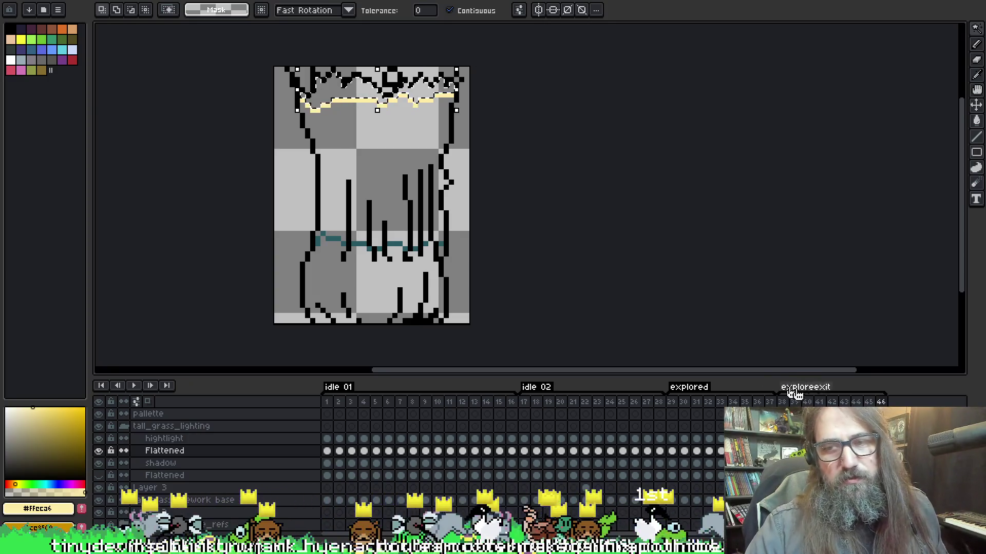
key(Up)
key(g)
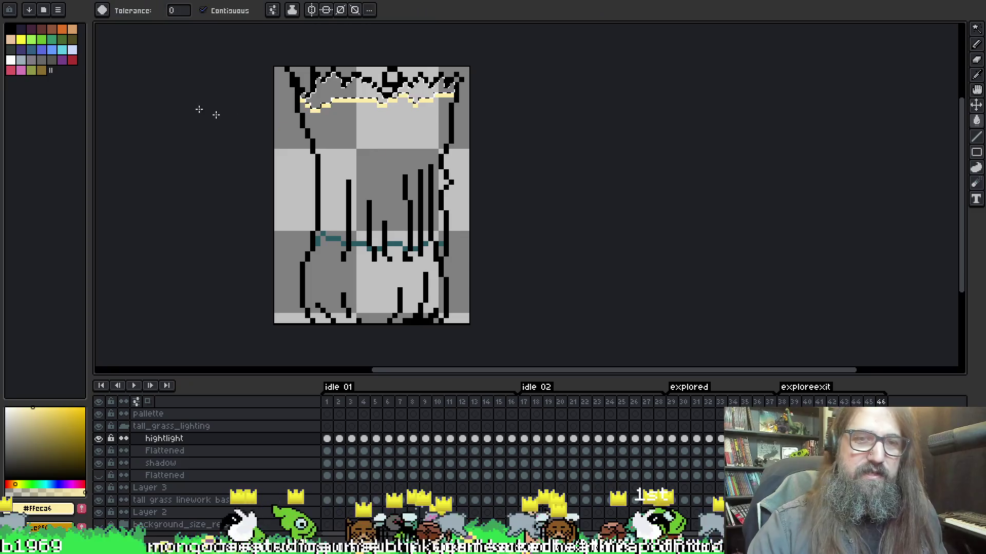
click(339, 90)
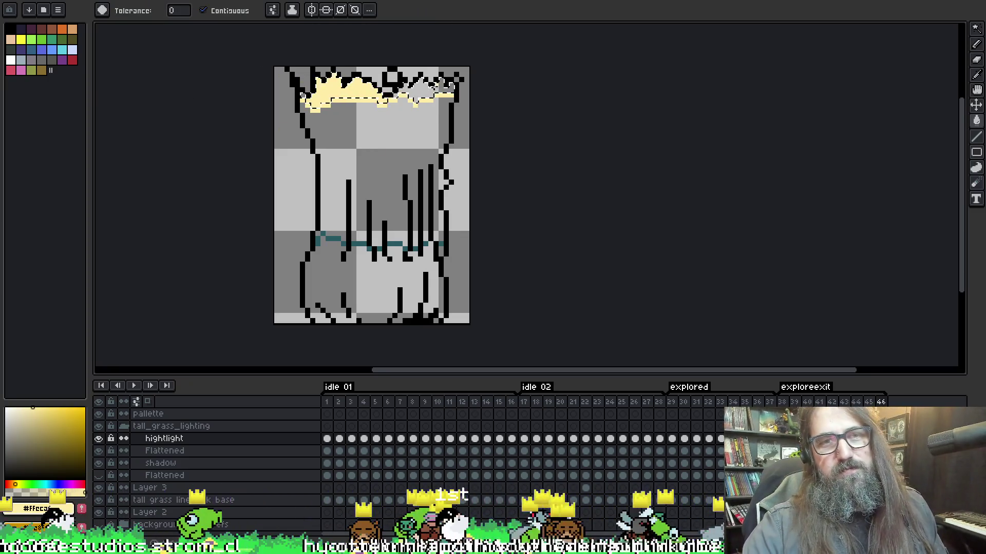
click(400, 90)
key(ctrl+d)
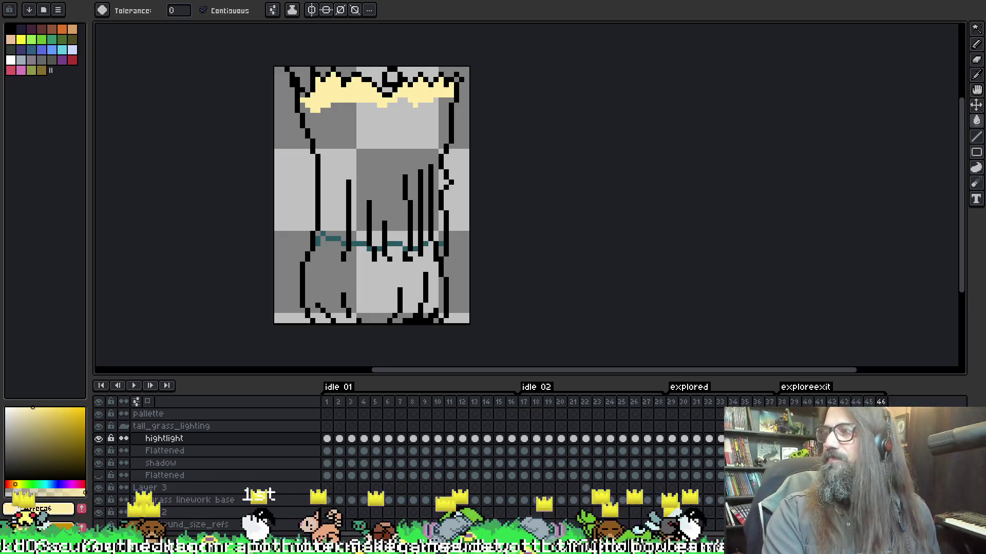
key(i)
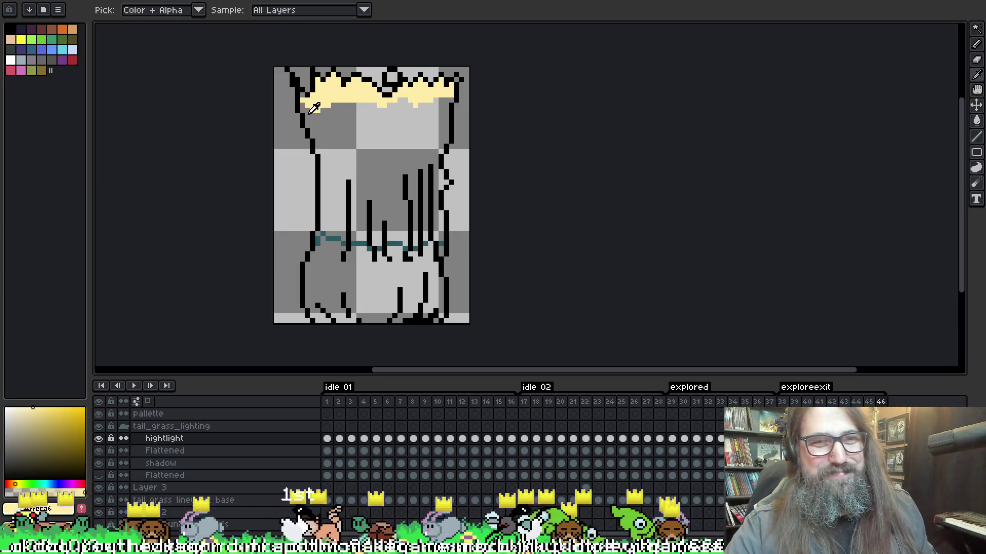
key(b)
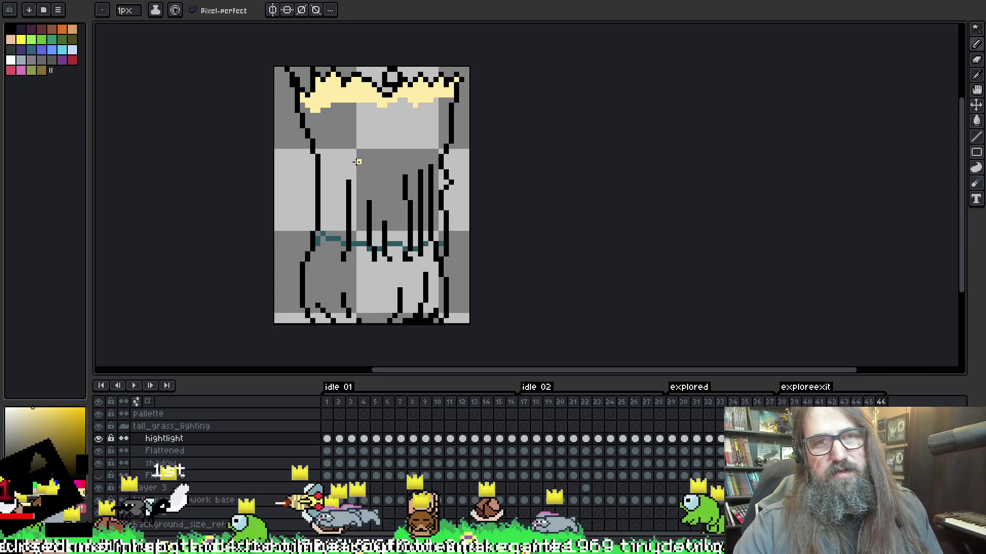
- Play the animation, stop on frame 38, and eyedrop the teal shadow colour from the canvas
key(Return)
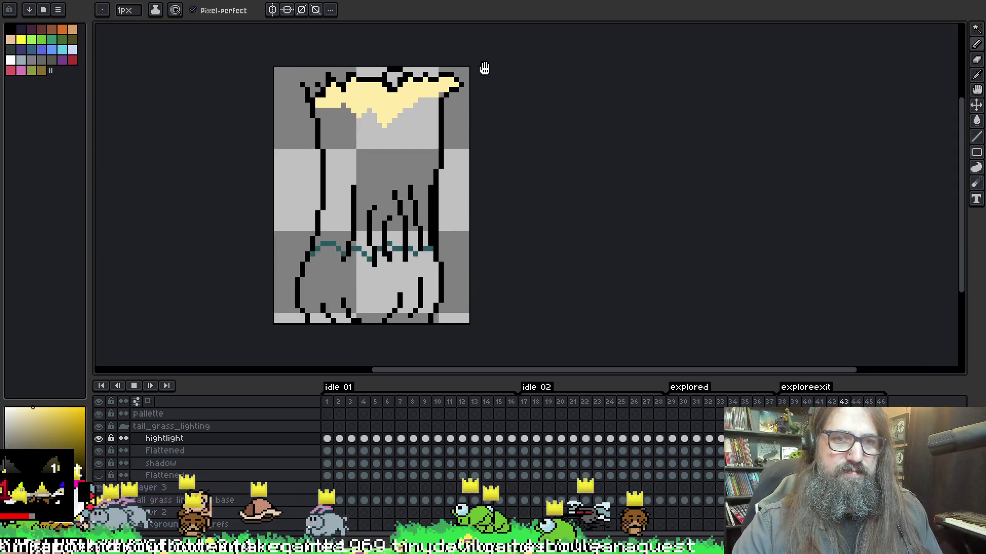
key(Return)
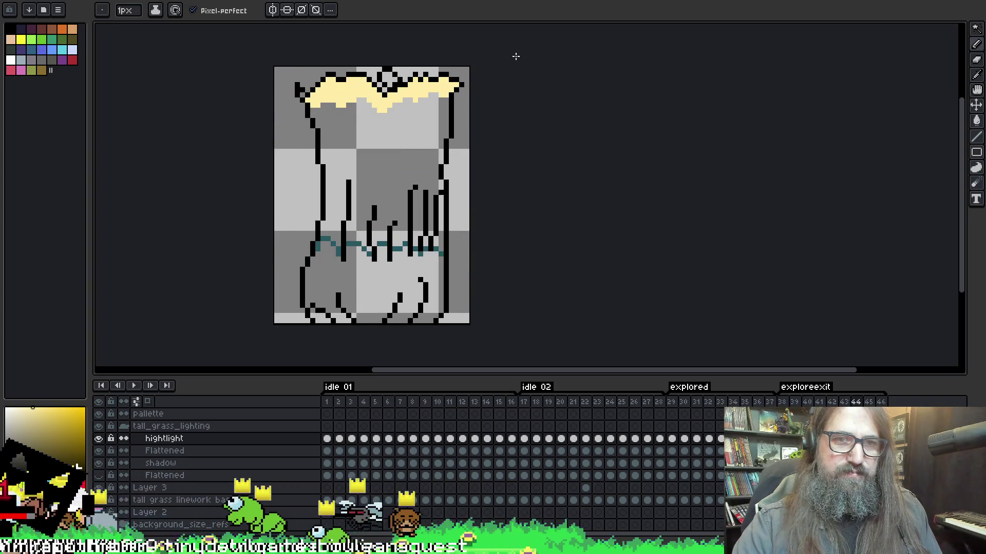
key(Return)
key(Return)
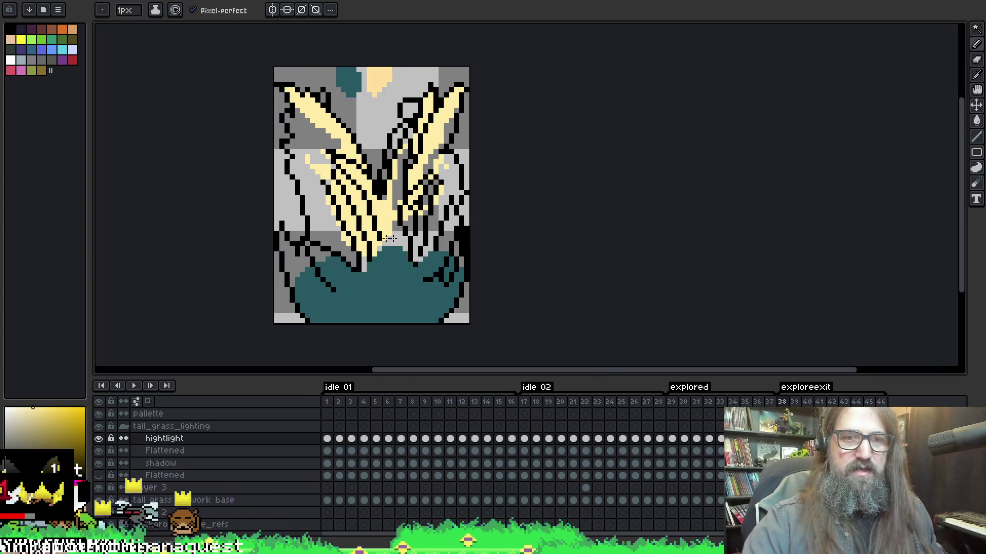
alt+click(383, 288)
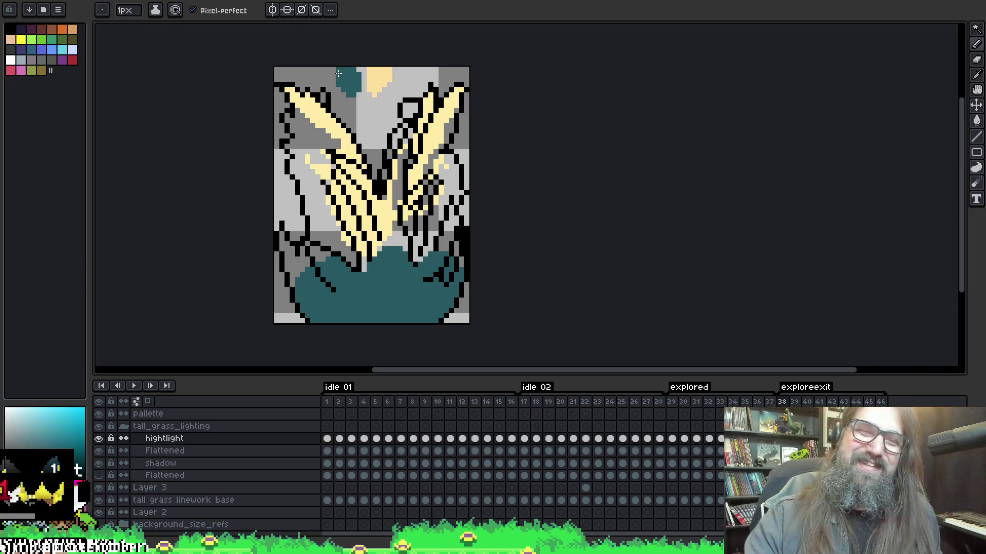
- On frame 39, select the lower grass region on Flattened and fill it teal on the shadow layer
key(i)
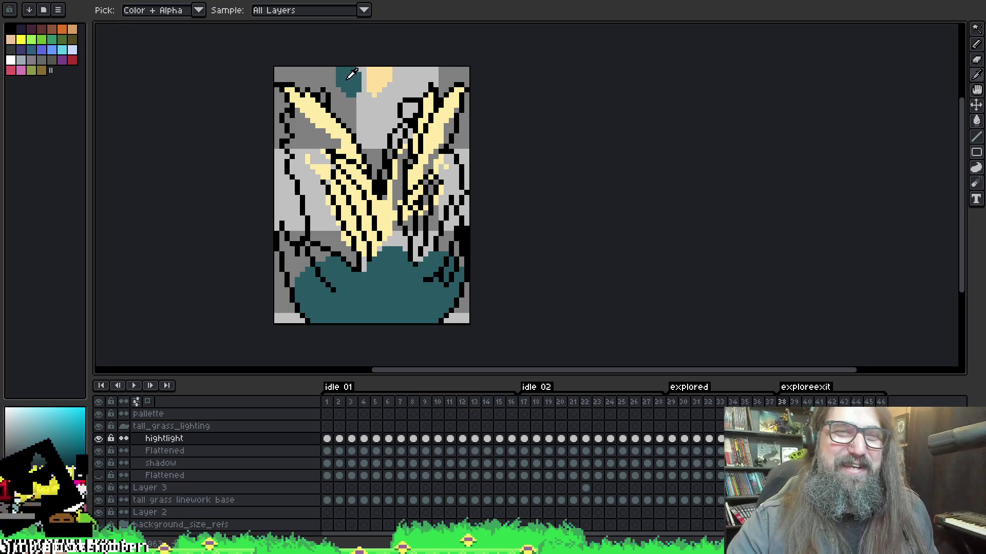
key(b)
key(Right)
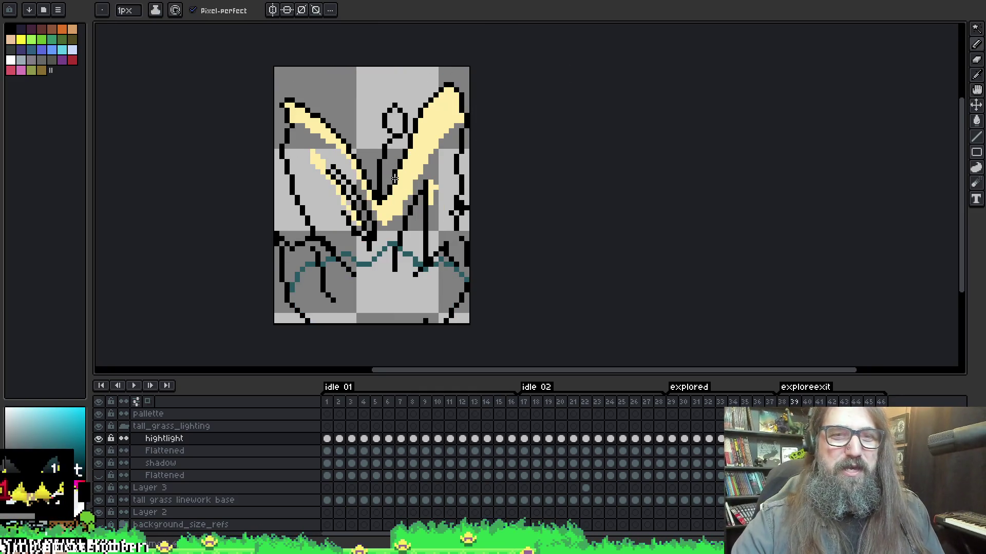
key(g)
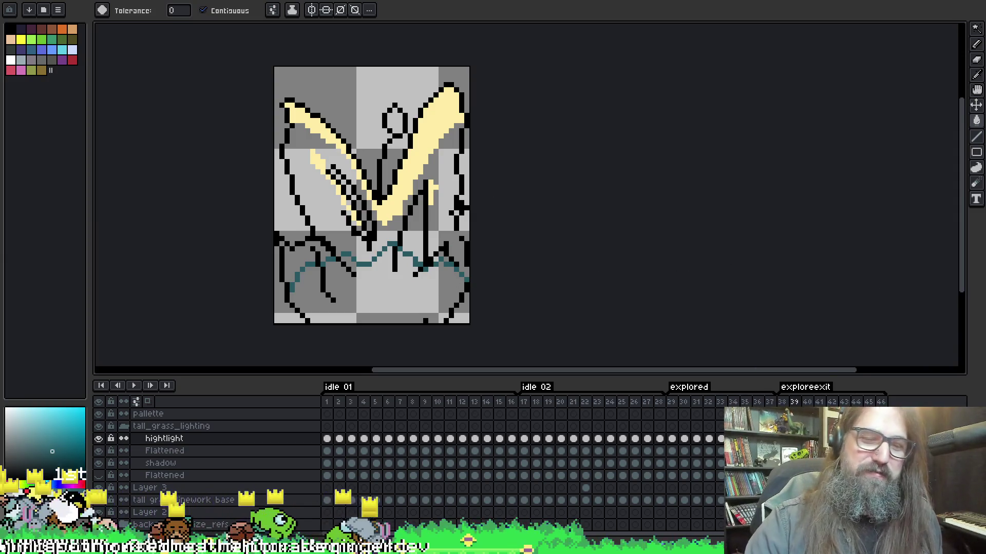
key(alt+Down)
key(alt+Down)
key(alt+Down)
key(w)
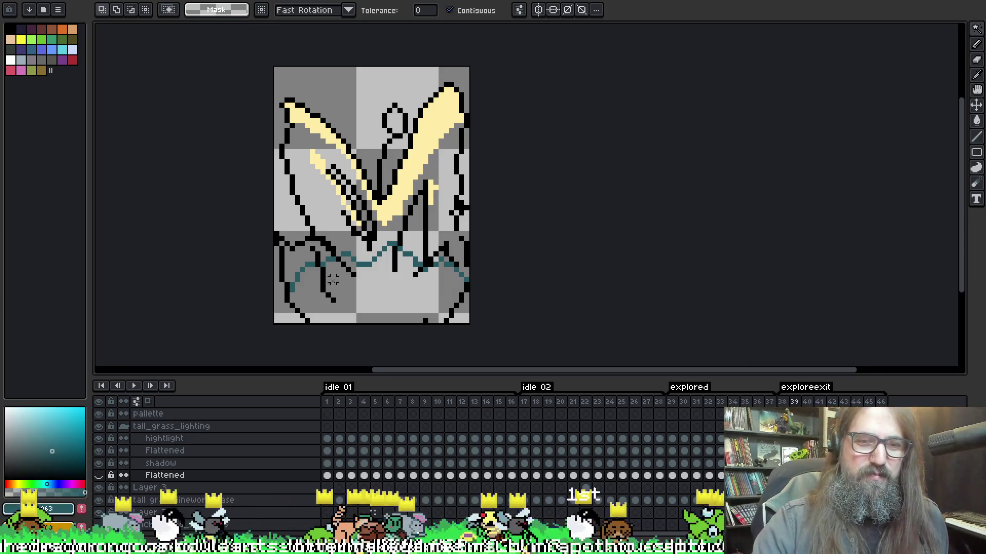
key(Up)
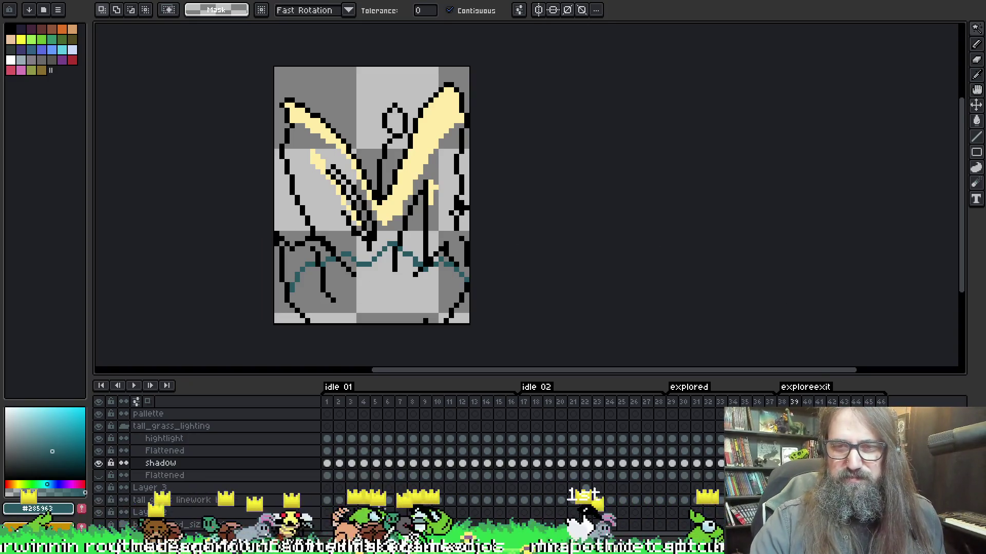
click(157, 476)
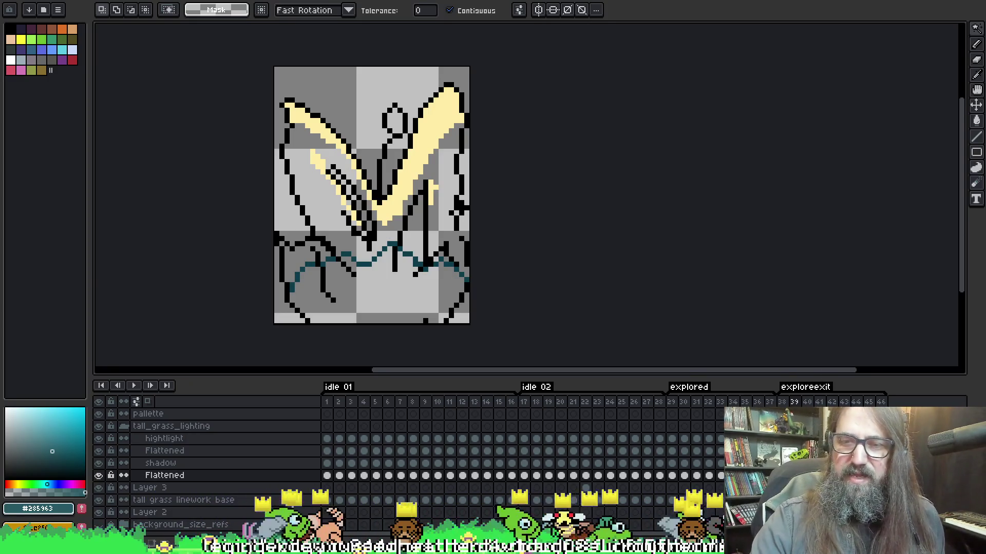
click(380, 289)
key(g)
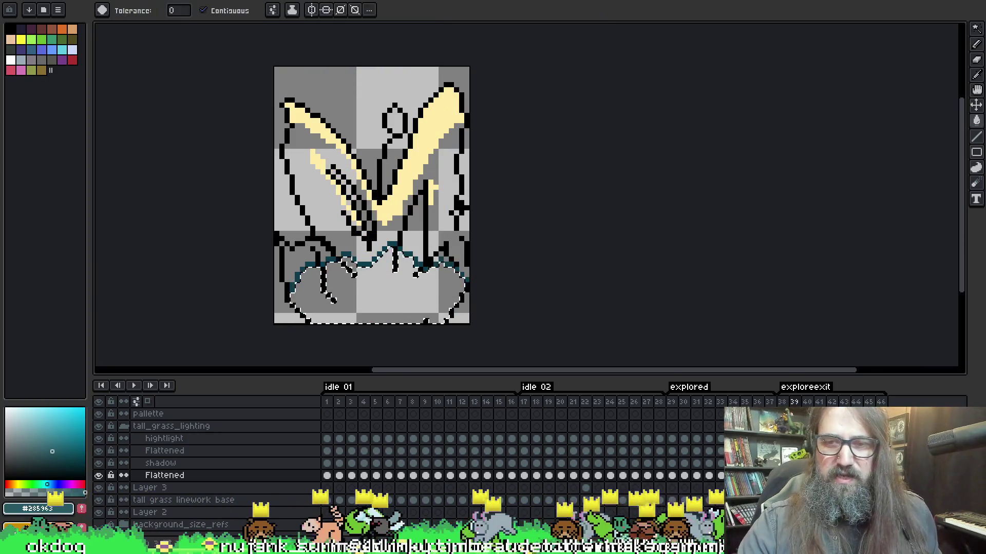
key(alt+Up)
click(375, 304)
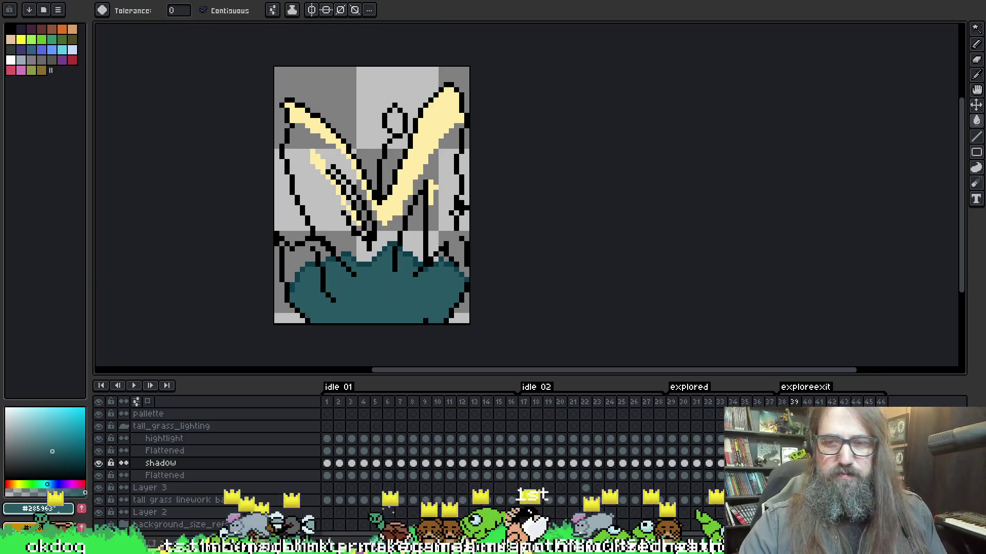
- Fill frame 40's lower grass teal, then undo the fill that landed on the wrong layer
key(Right)
key(alt+Down)
key(w)
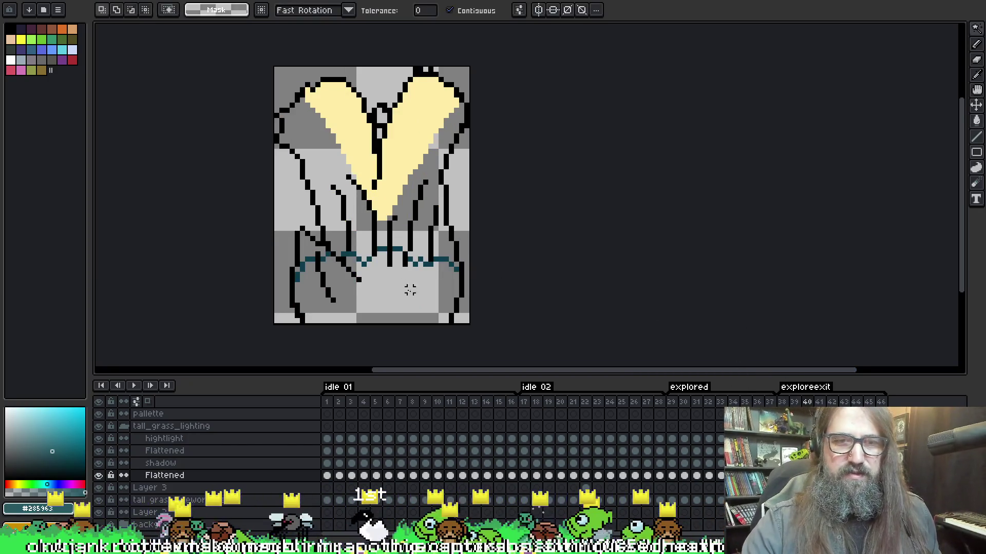
click(409, 288)
key(g)
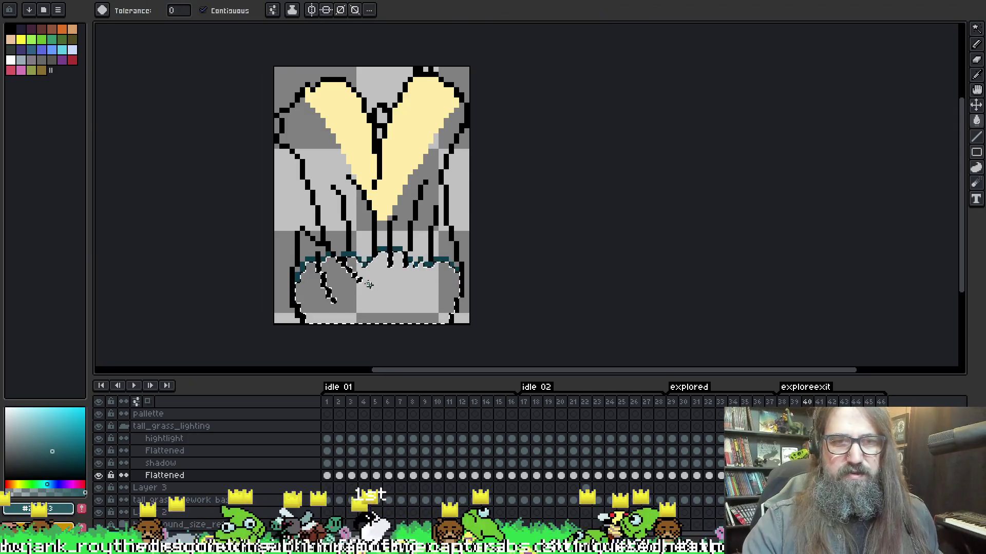
click(282, 296)
key(ctrl+d)
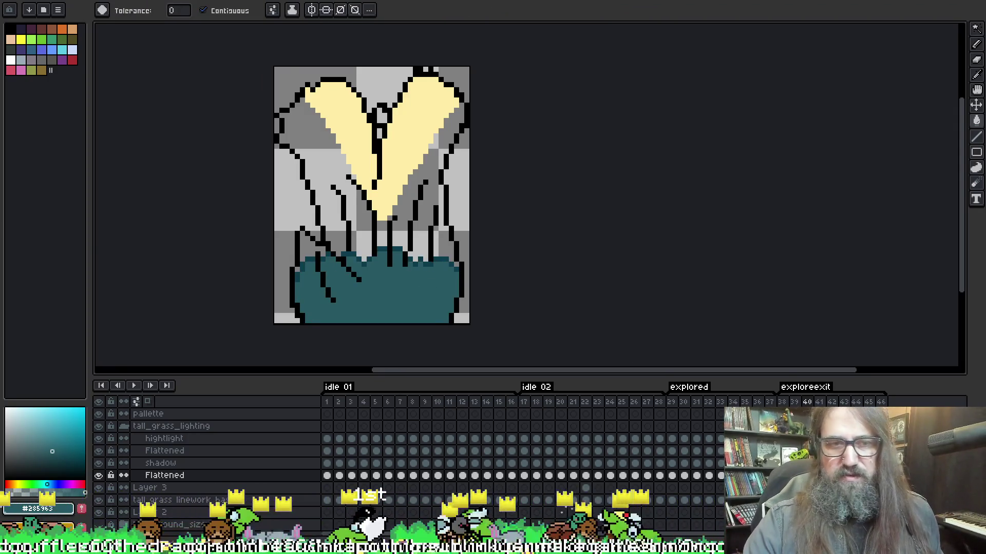
click(98, 476)
click(99, 476)
key(ctrl+z)
key(ctrl+z)
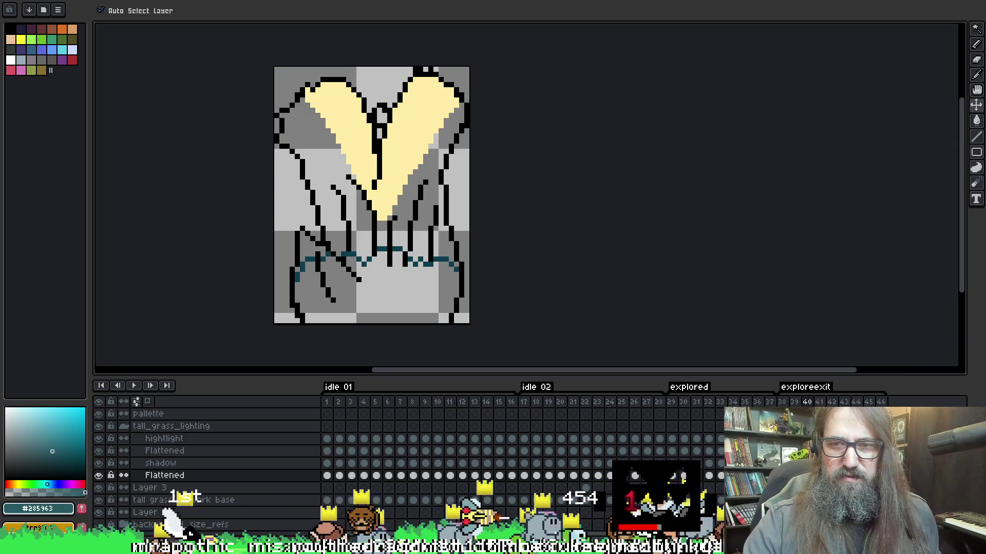
- Back on frame 39, clear the shadow layer's teal fill and refill the selected area teal
key(Left)
key(Up)
key(Delete)
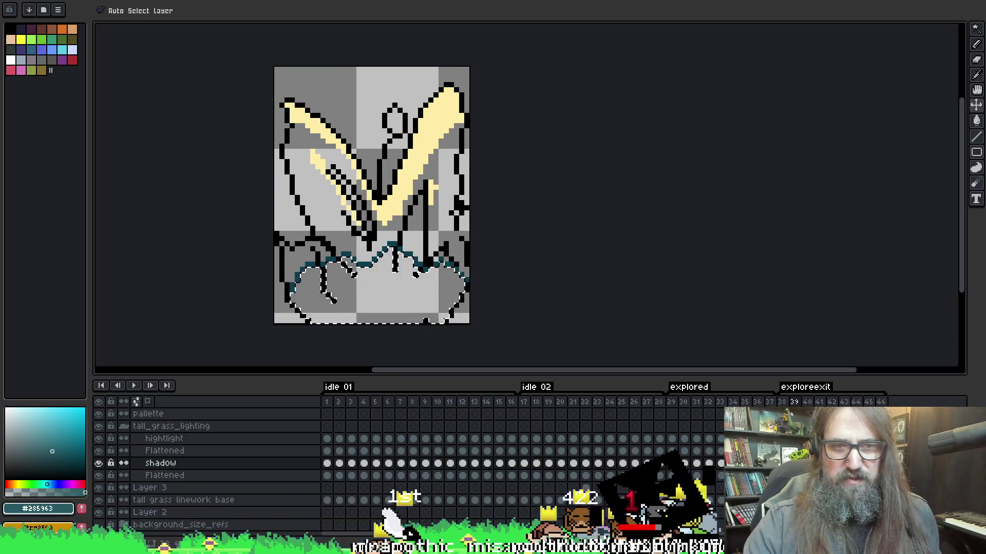
key(g)
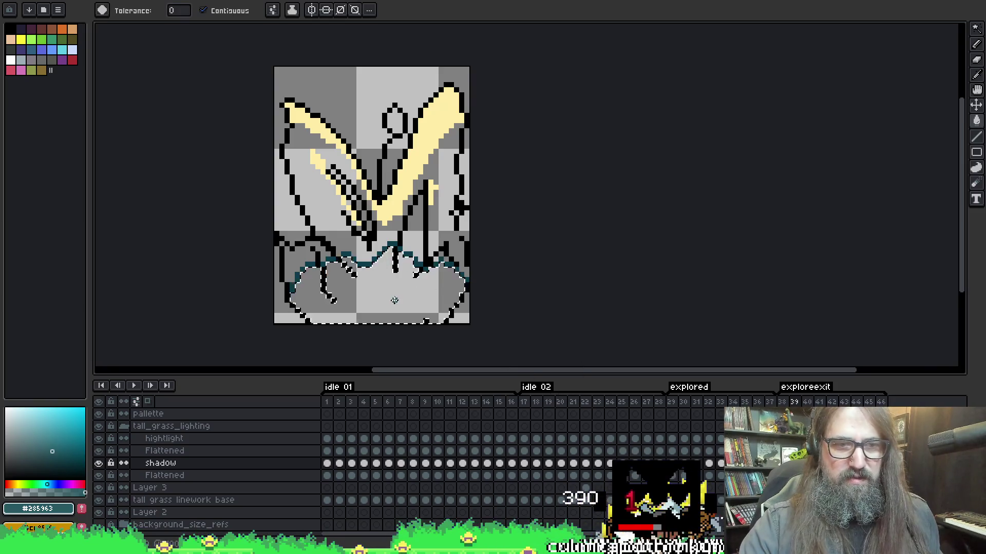
click(391, 292)
- Cut the stray teal marks from frame 40 and reselect its lower grass region for the shadow fill
key(Right)
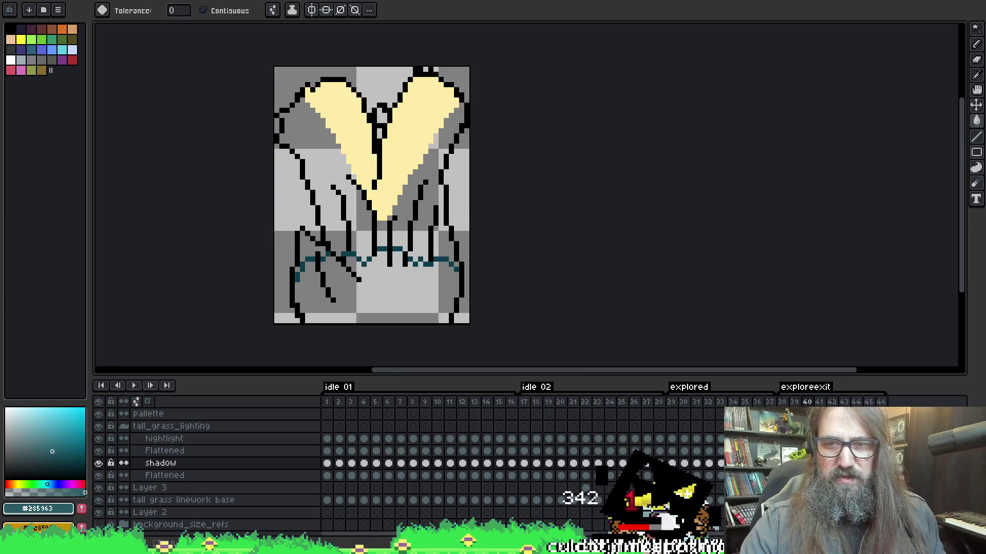
key(w)
key(ctrl+a)
key(ctrl+x)
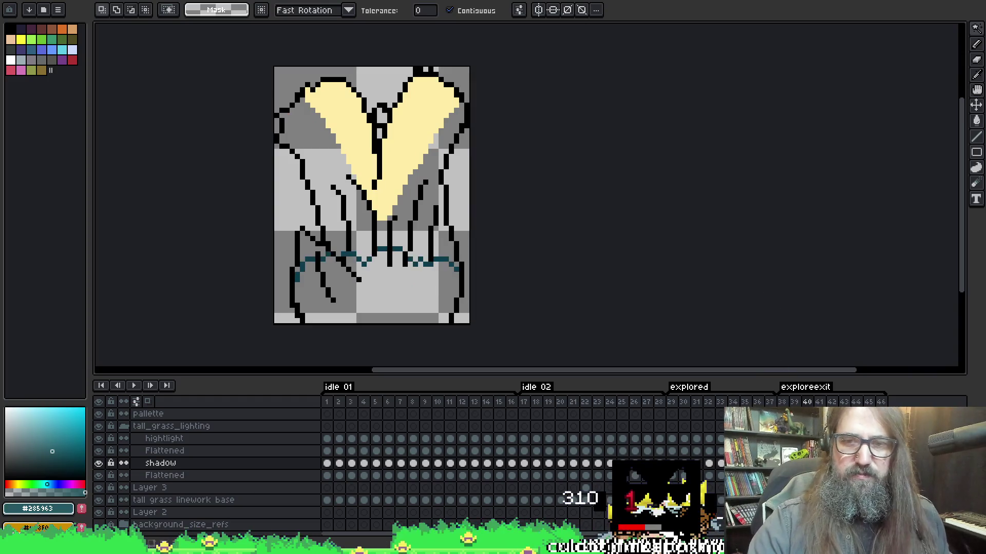
key(alt+Down)
click(411, 292)
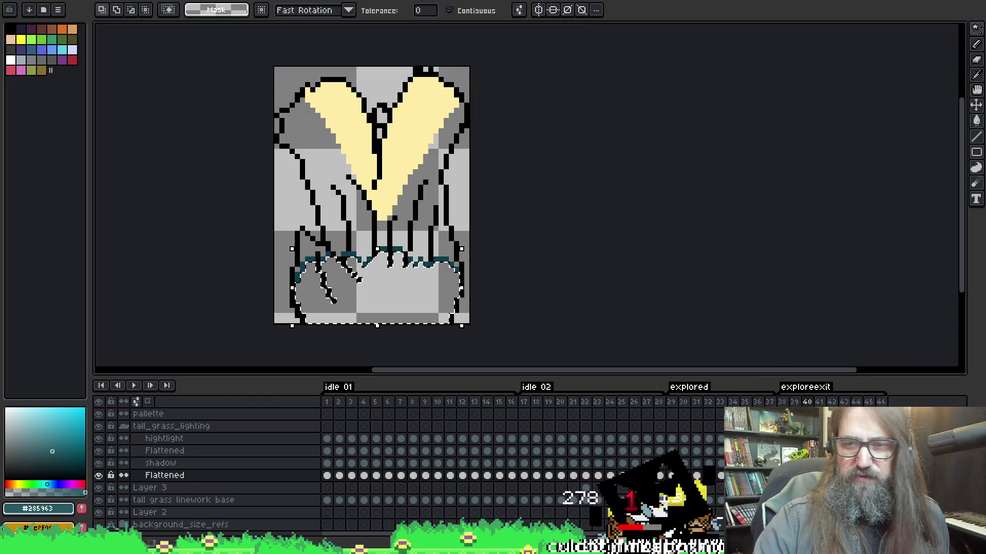
key(alt+Up)
key(g)
key(f)
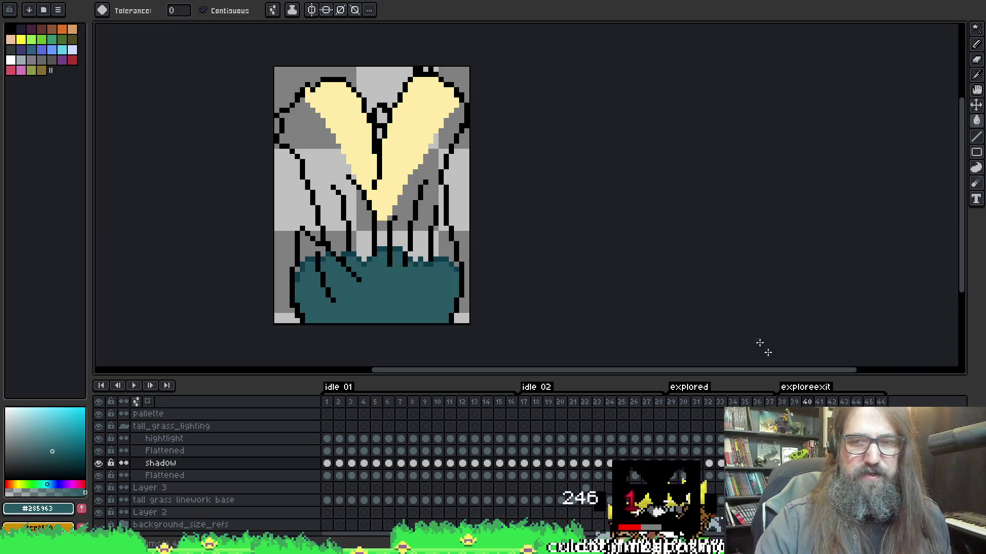
key(alt+Down)
- Select and teal-fill the lower grass regions of frames 41 and 42 on the shadow layer
key(Right)
click(368, 305)
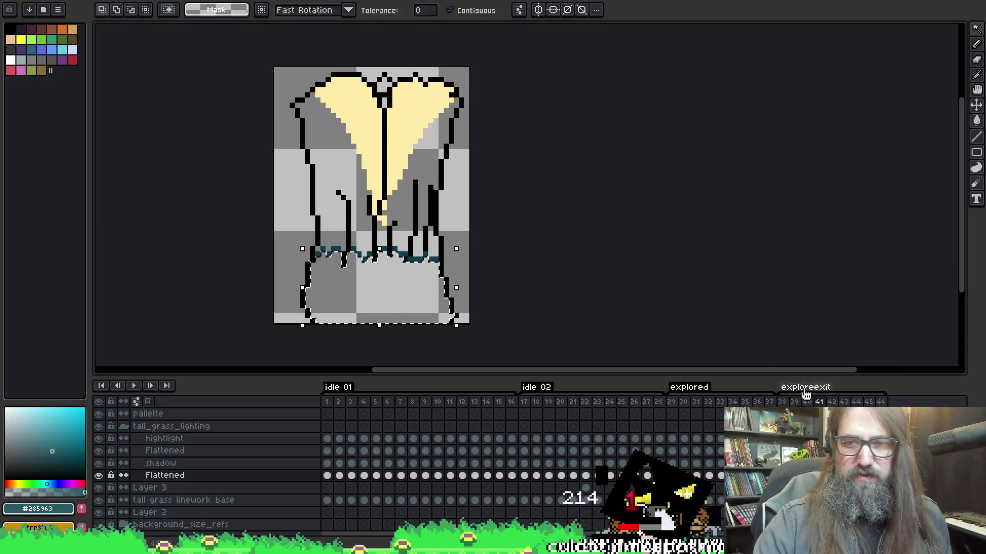
key(alt+Up)
key(g)
click(363, 296)
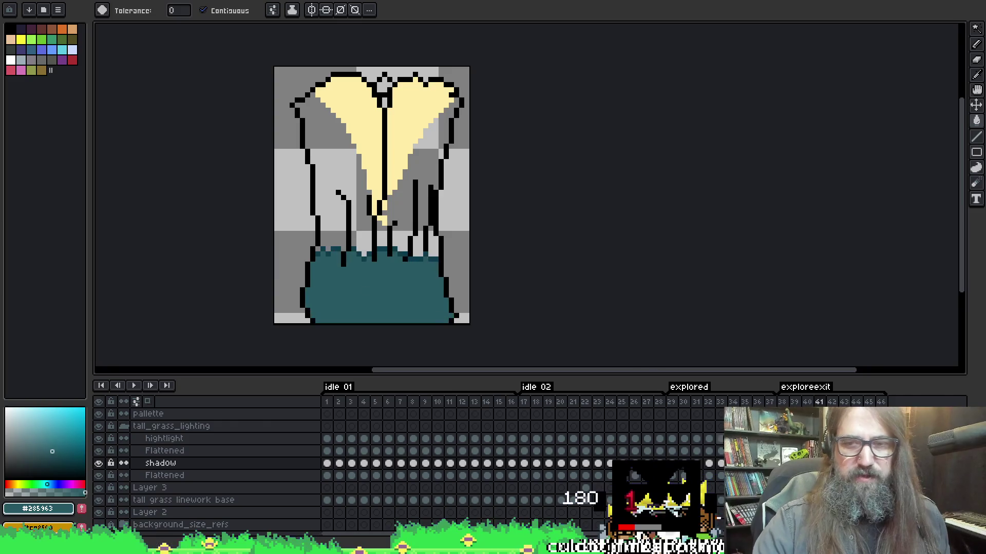
key(alt+Down)
key(Right)
key(w)
click(338, 297)
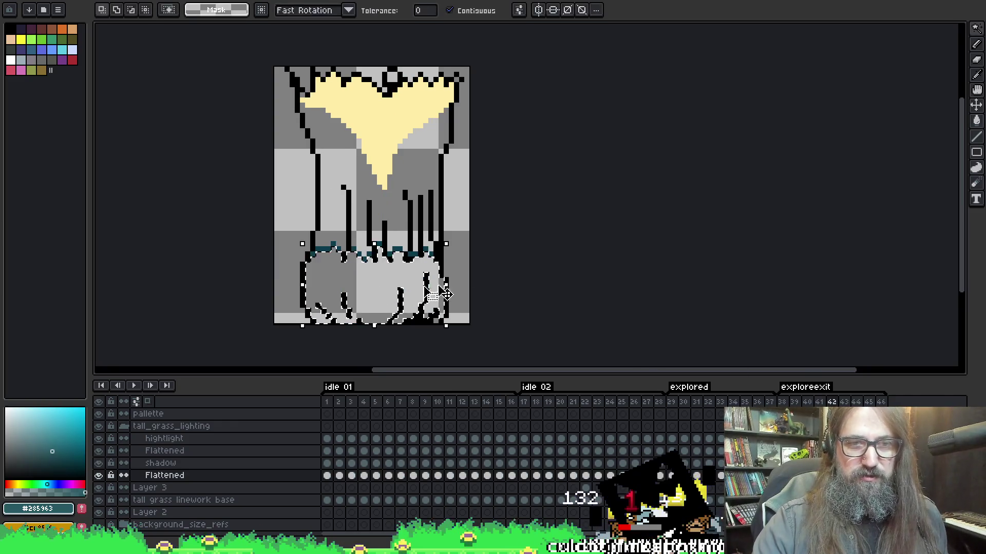
key(alt+Up)
key(g)
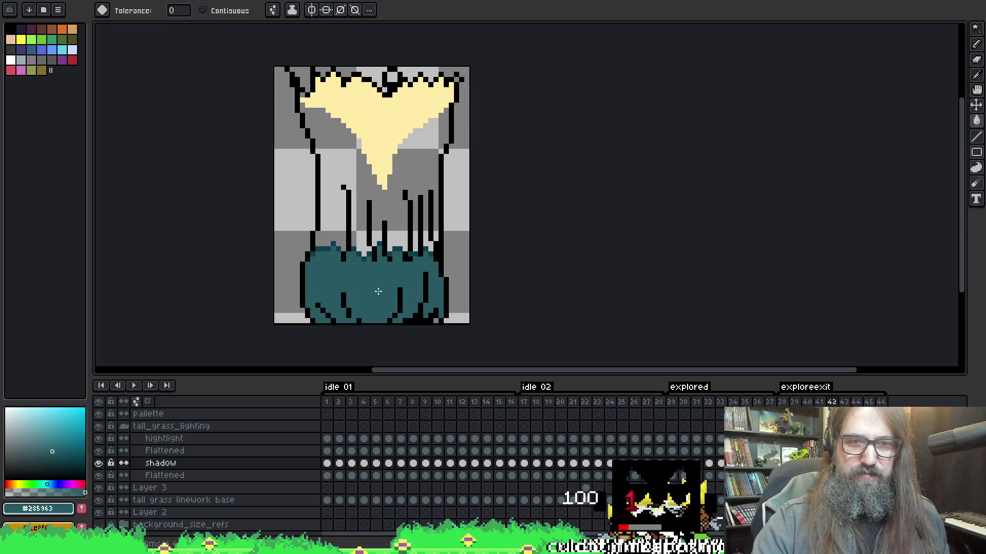
- Repeat the lower-region teal shadow fill on frames 43 and 44
key(Right)
key(alt+Down)
key(w)
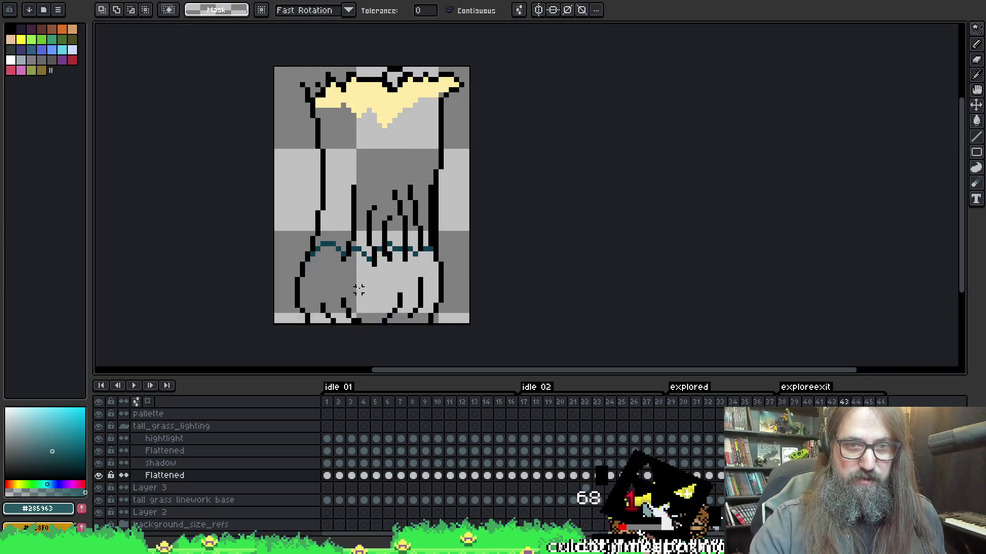
key(alt+Up)
key(g)
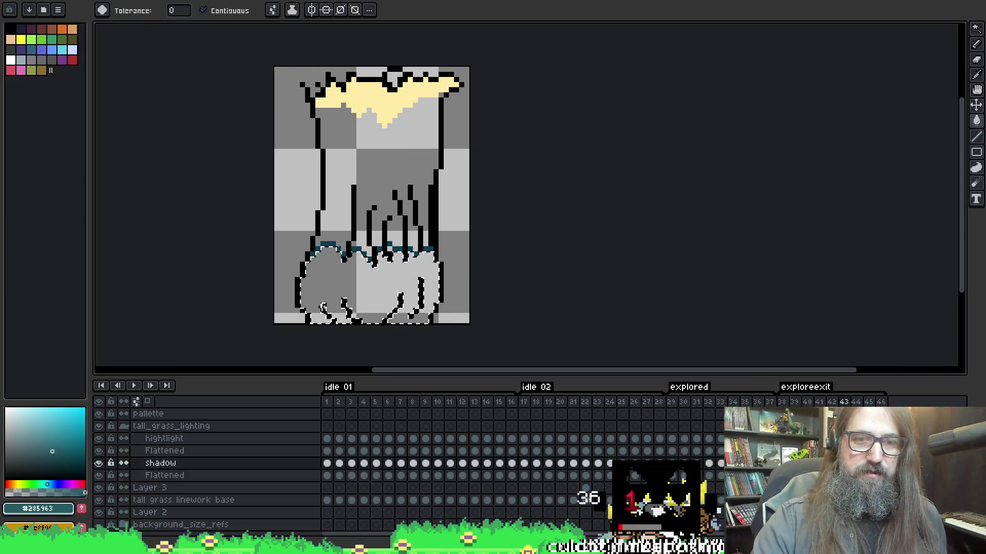
key(Right)
key(alt+Down)
key(w)
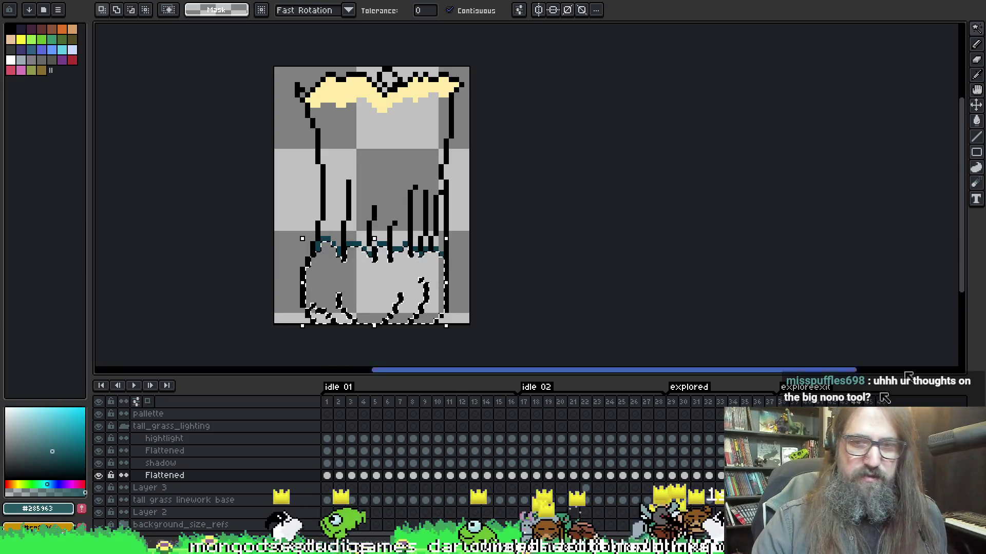
key(alt+Up)
key(g)
click(370, 285)
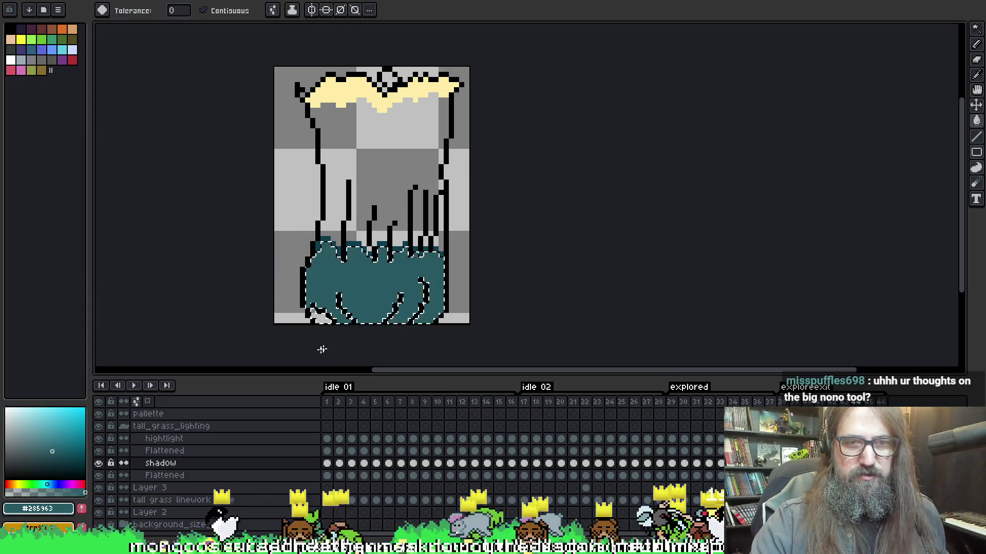
key(ctrl+z)
key(ctrl+z)
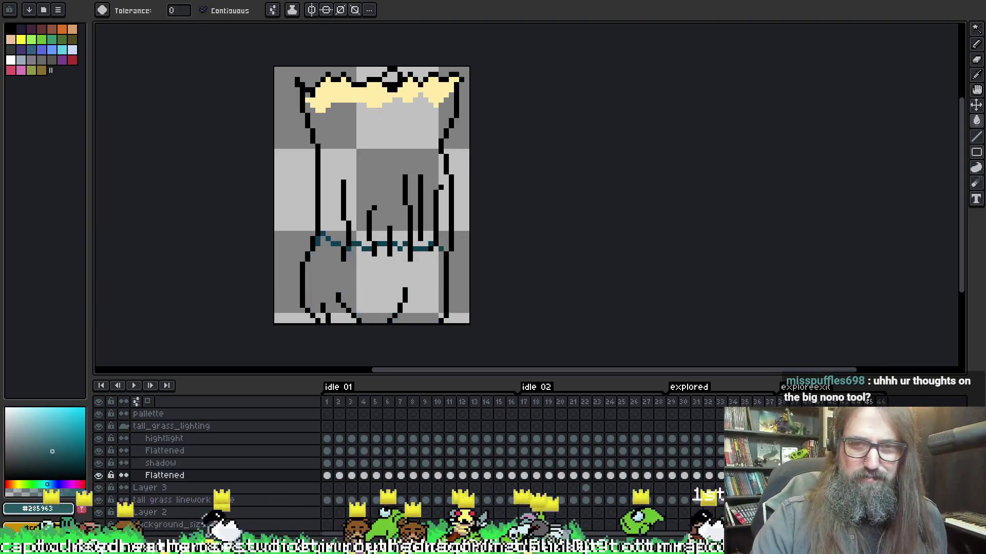
key(w)
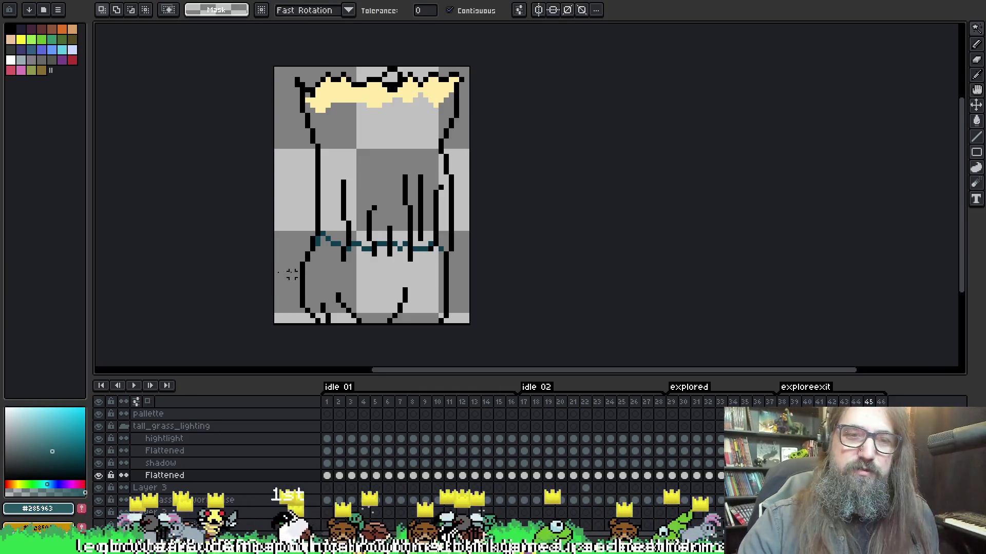
- Select frame 45's lower grass region, fill it teal, deselect, and advance to frame 46
click(362, 283)
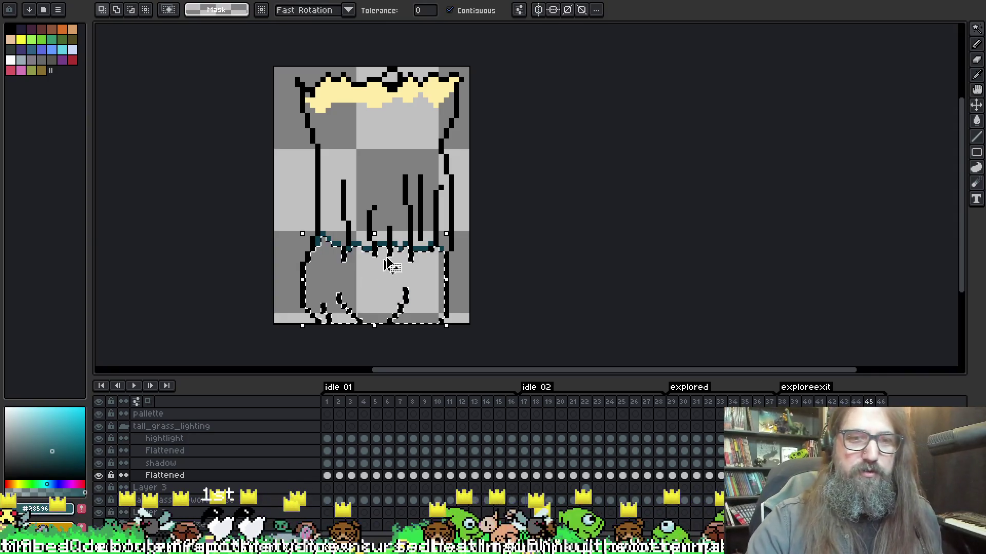
key(g)
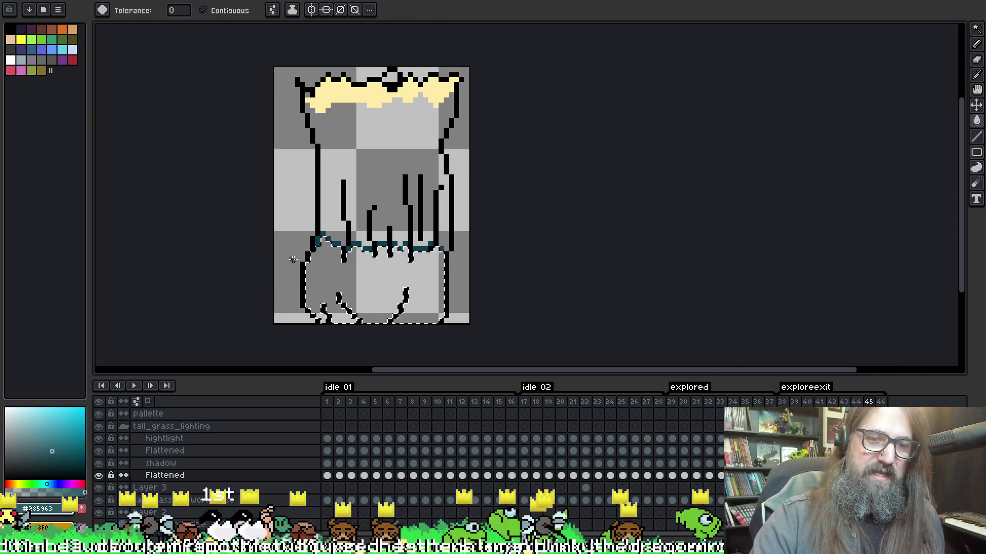
click(375, 288)
key(ctrl+d)
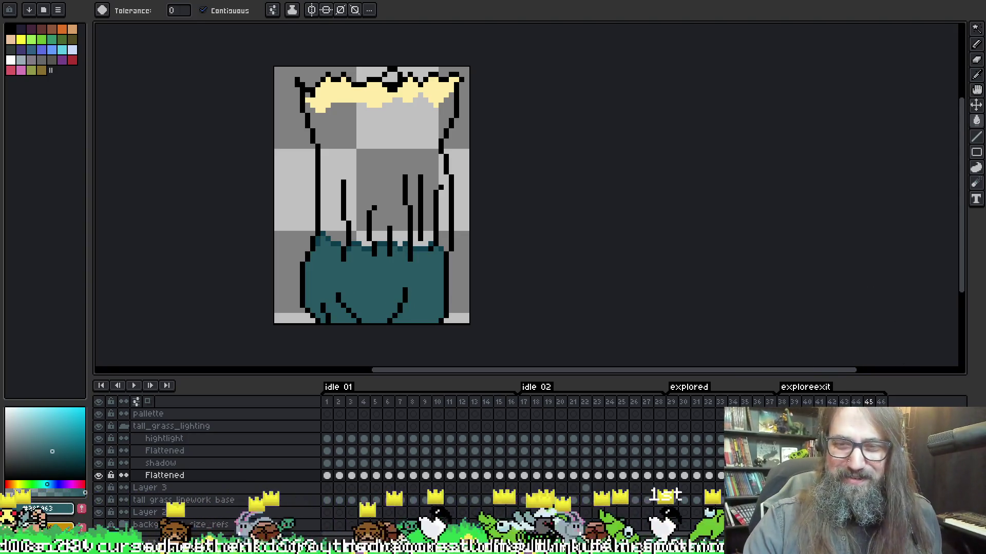
key(Right)
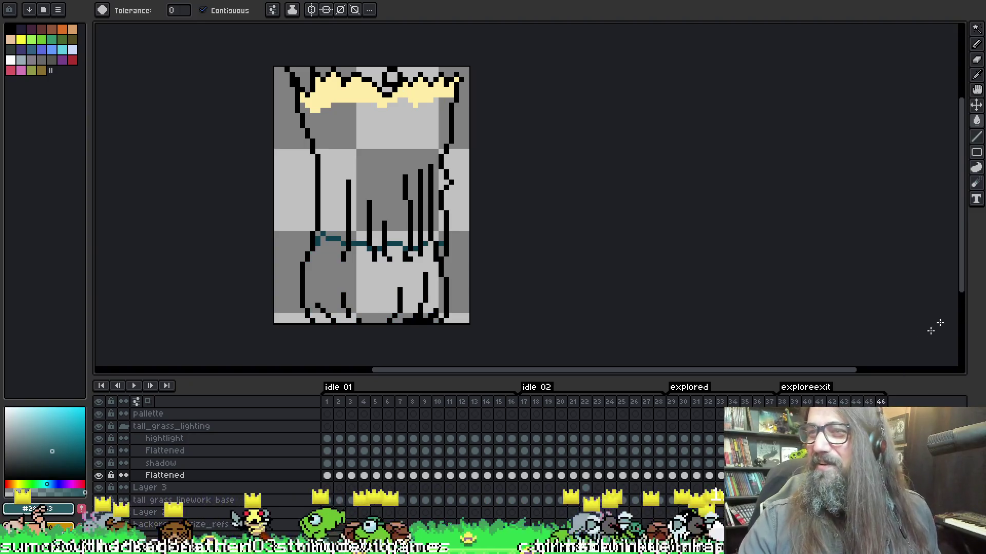
key(w)
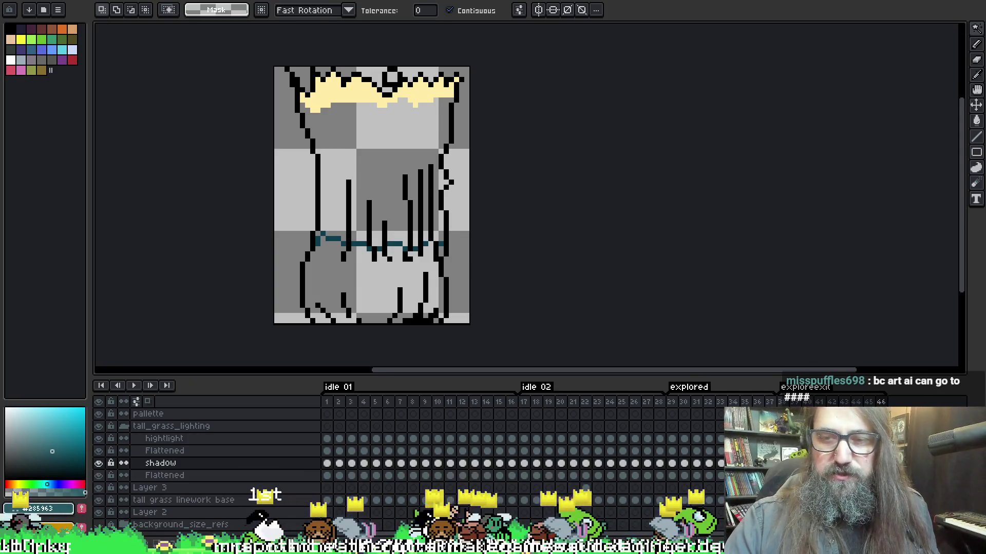
key(ctrl+p)
key(g)
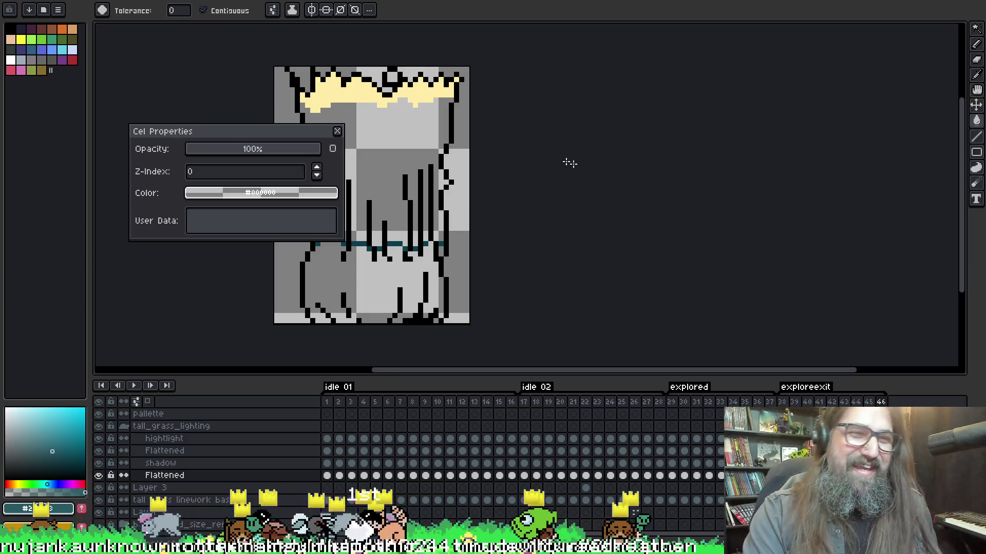
click(338, 131)
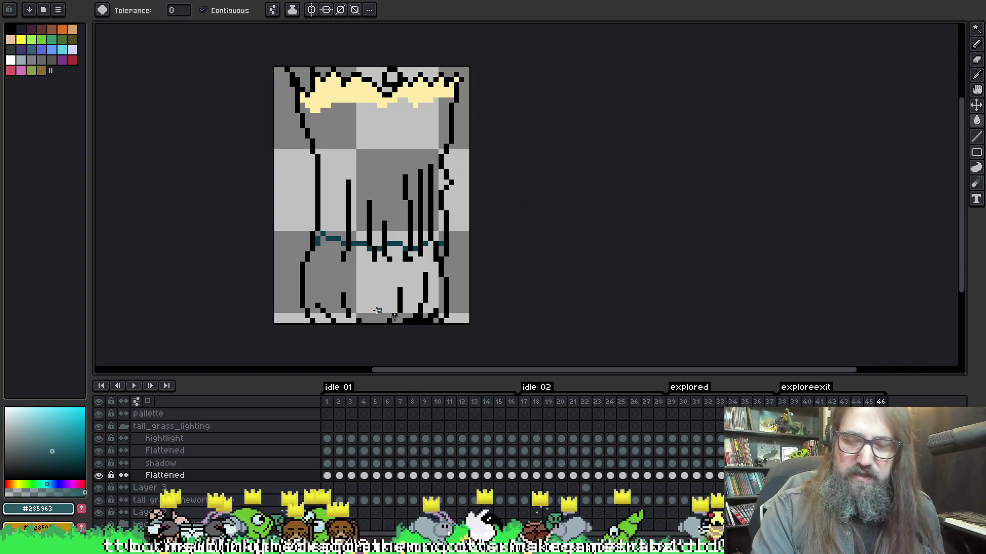
key(w)
- Try bucket-filling the grass teal, undoing the accidental whole-canvas fills
click(161, 463)
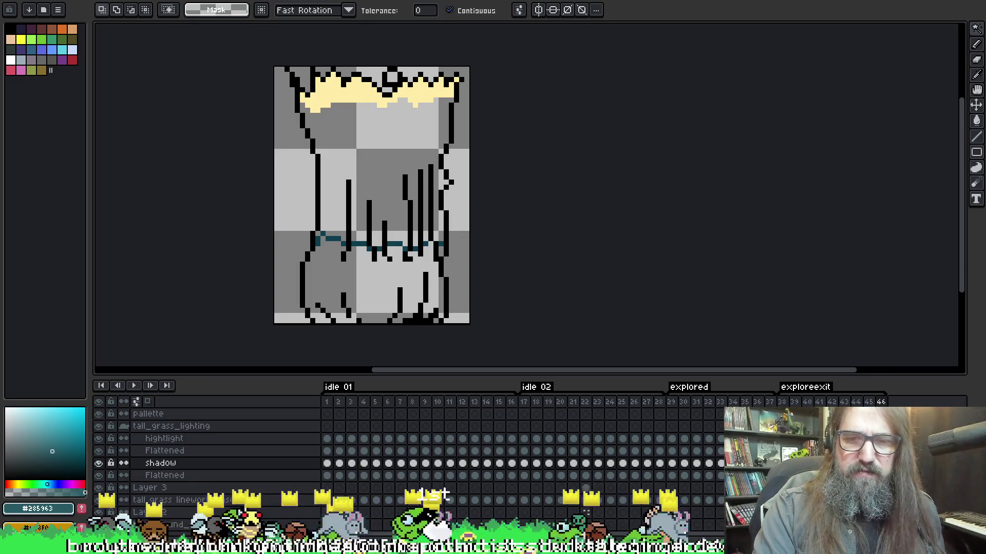
key(g)
key(g)
click(316, 264)
key(v)
key(ctrl+z)
click(164, 475)
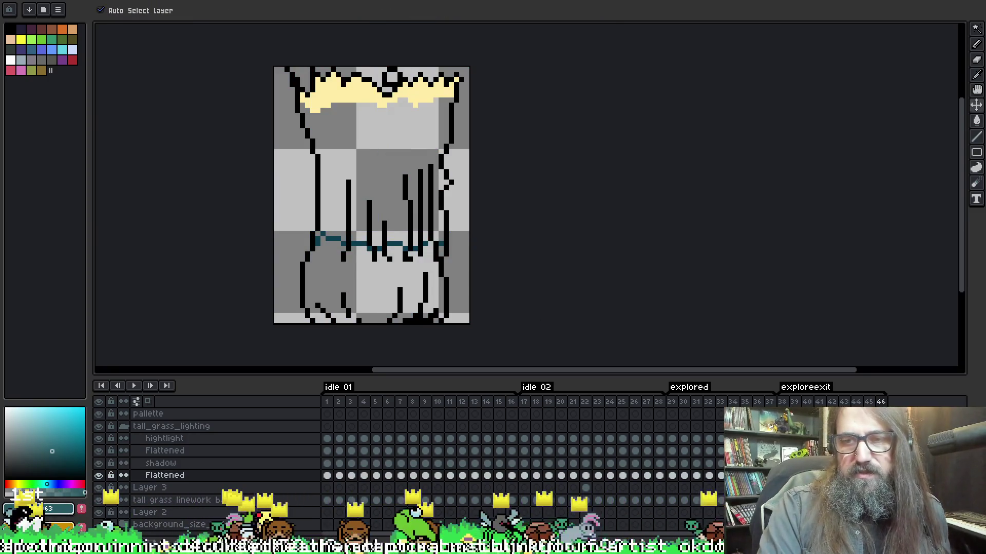
key(w)
key(g)
click(323, 269)
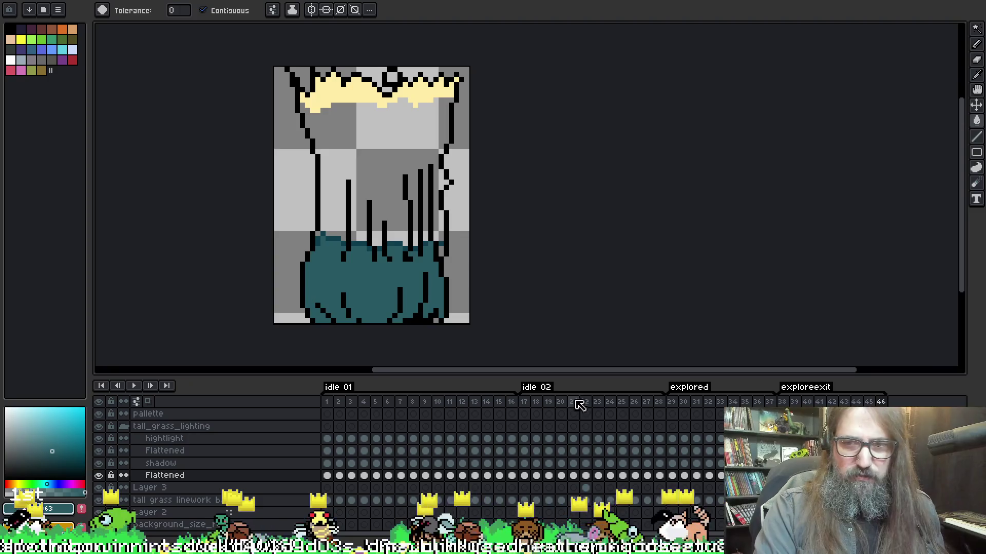
key(ctrl+z)
- Select the lower grass region on Flattened and fill it teal #285963 on the shadow layer
key(w)
click(384, 315)
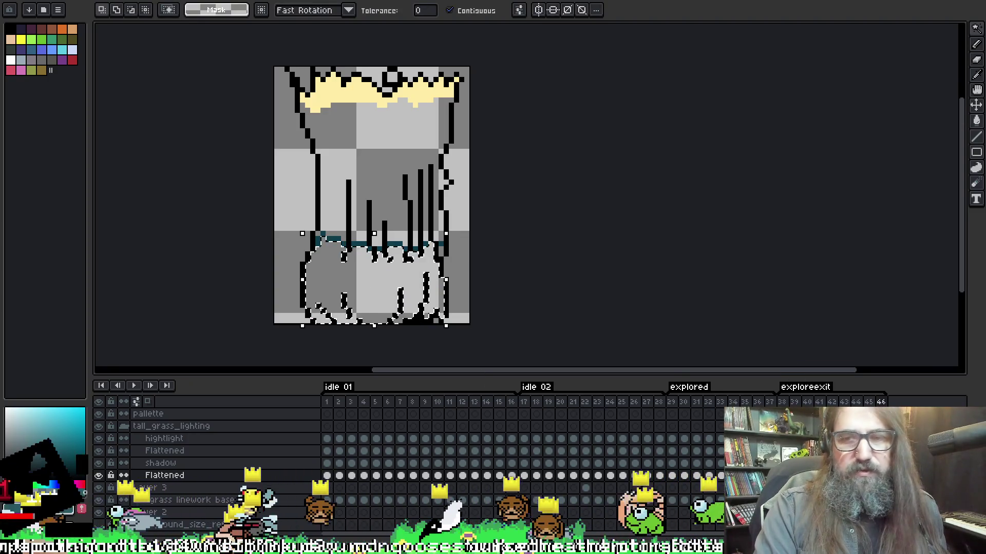
key(alt+Up)
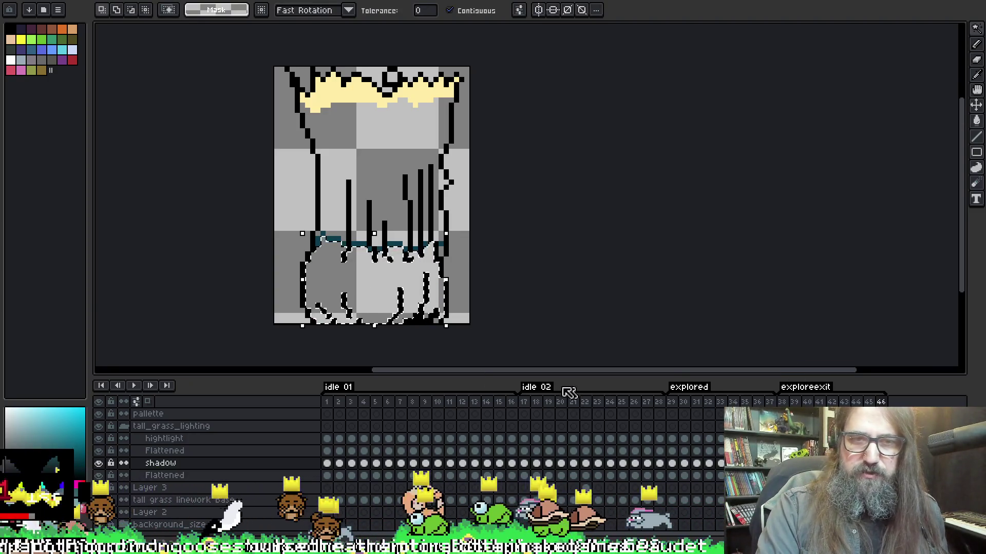
key(g)
click(332, 289)
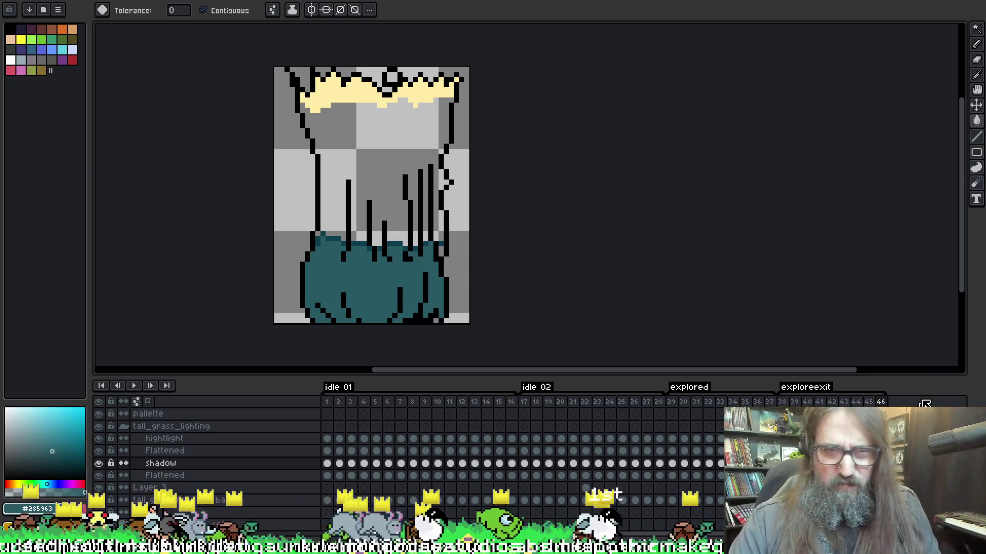
click(439, 250)
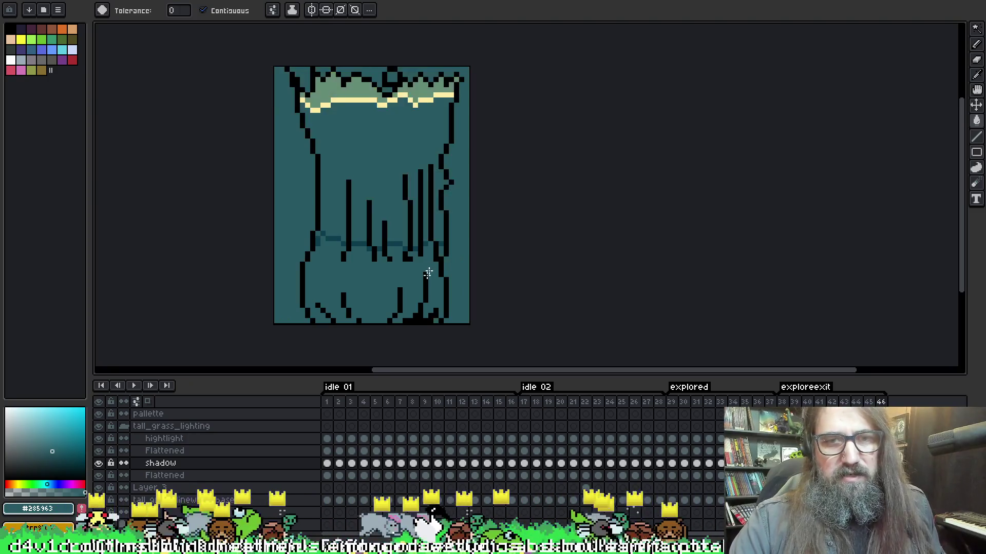
key(ctrl+z)
key(b)
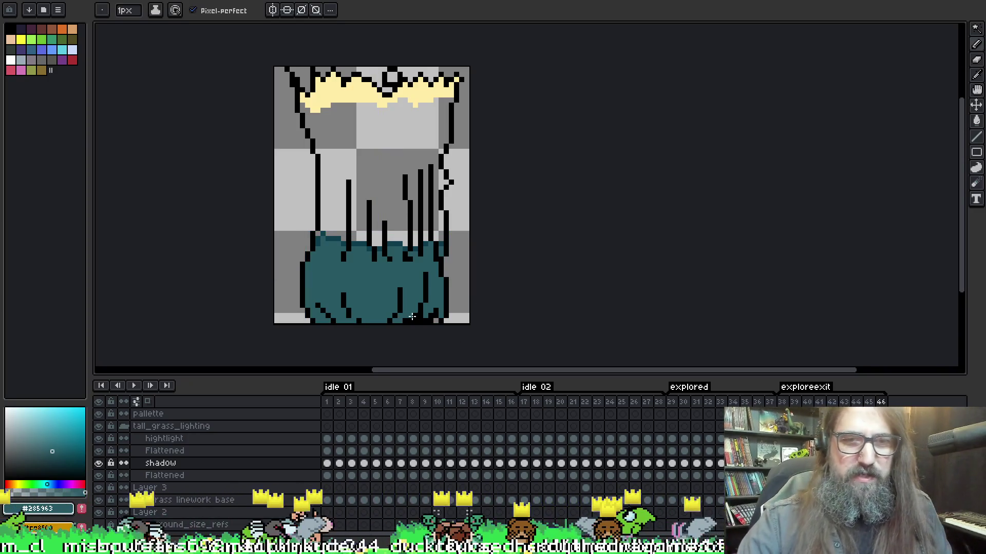
- Step back to frame 41, save the sprite past the warning, and jump to another frame
key(Left)
key(Left)
key(Left)
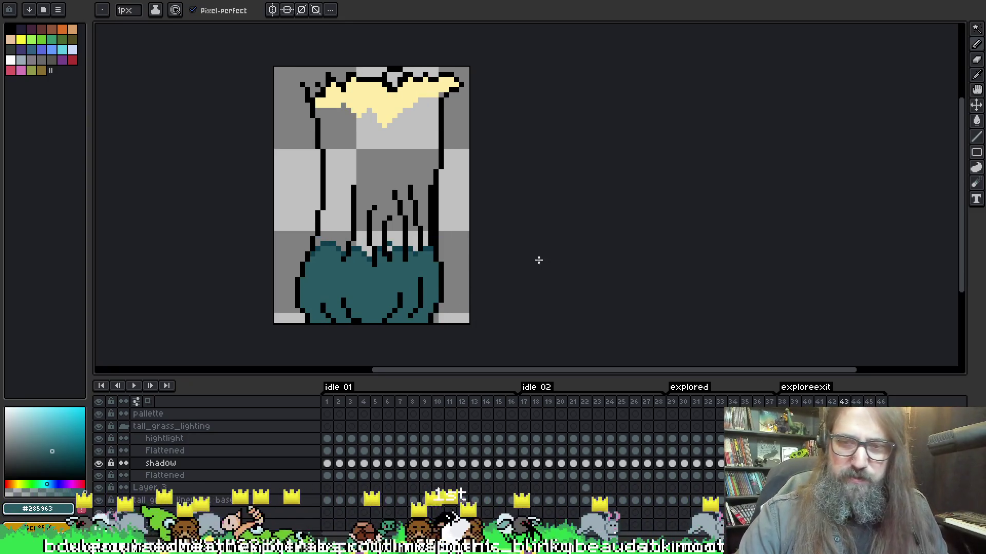
key(Left)
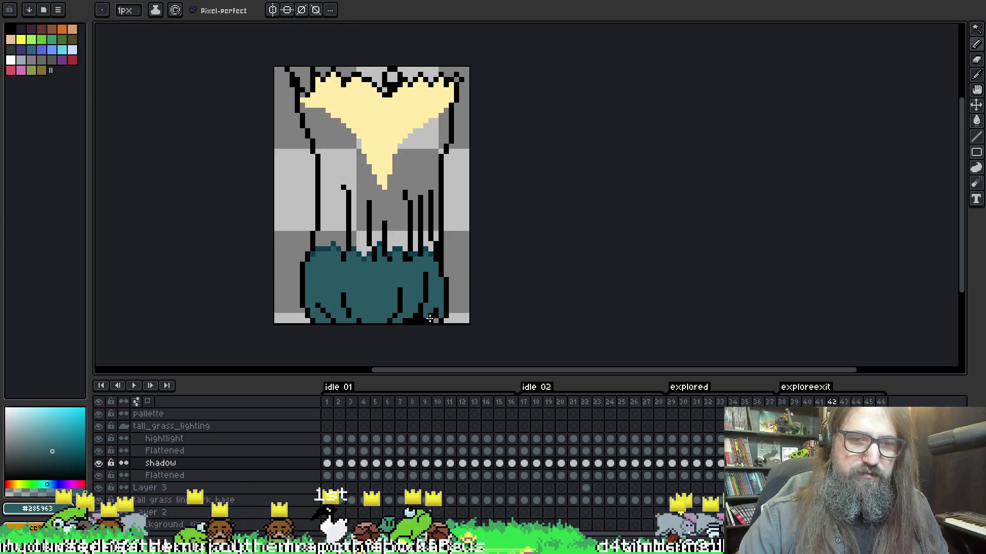
key(Left)
key(ctrl+s)
key(Return)
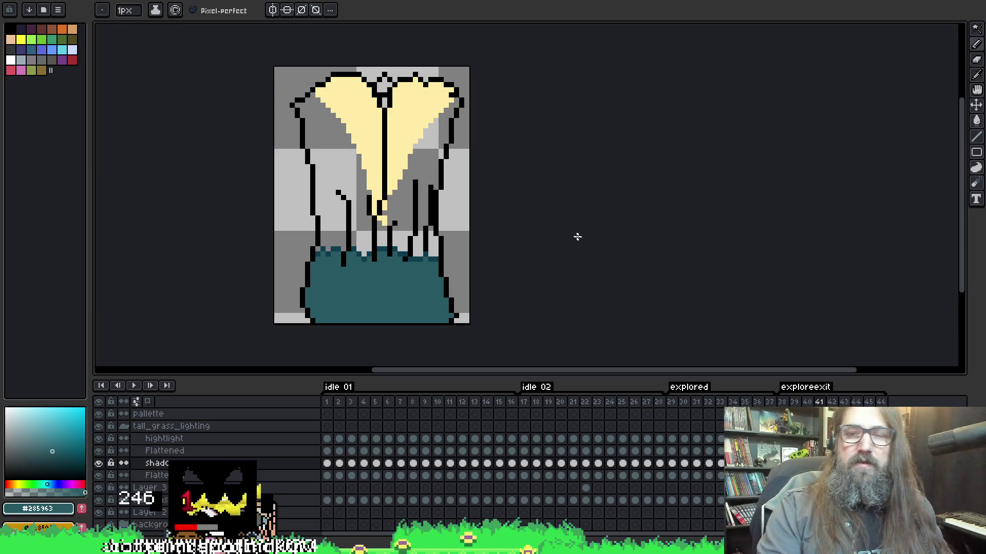
click(799, 404)
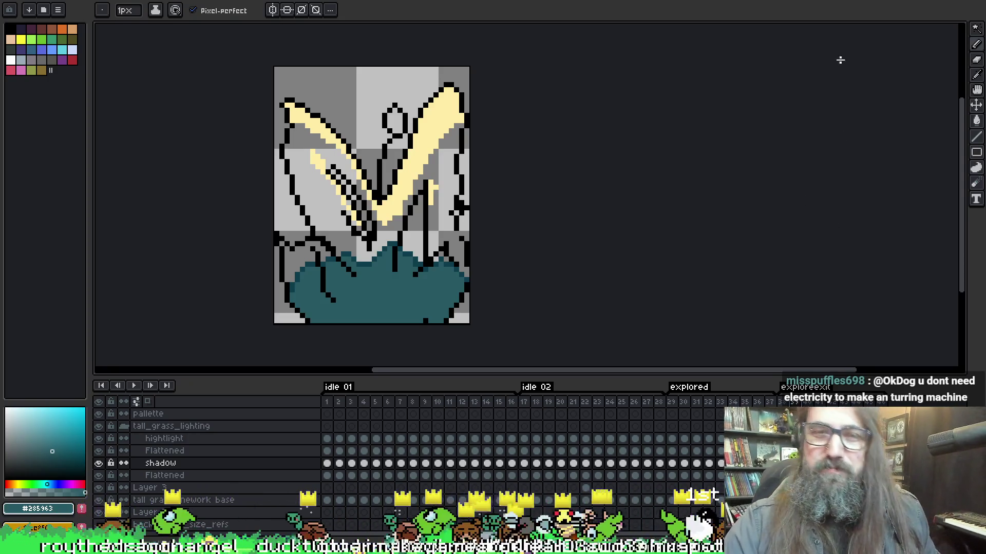
- Pick the pale yellow from the artwork and go to frame 38
drag(685, 178, 691, 178)
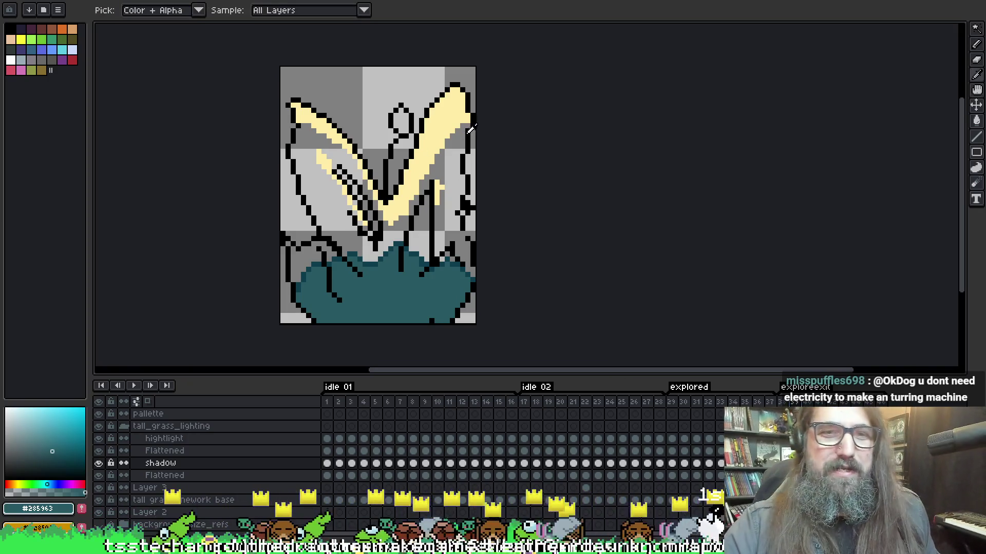
alt+click(444, 121)
key(Right)
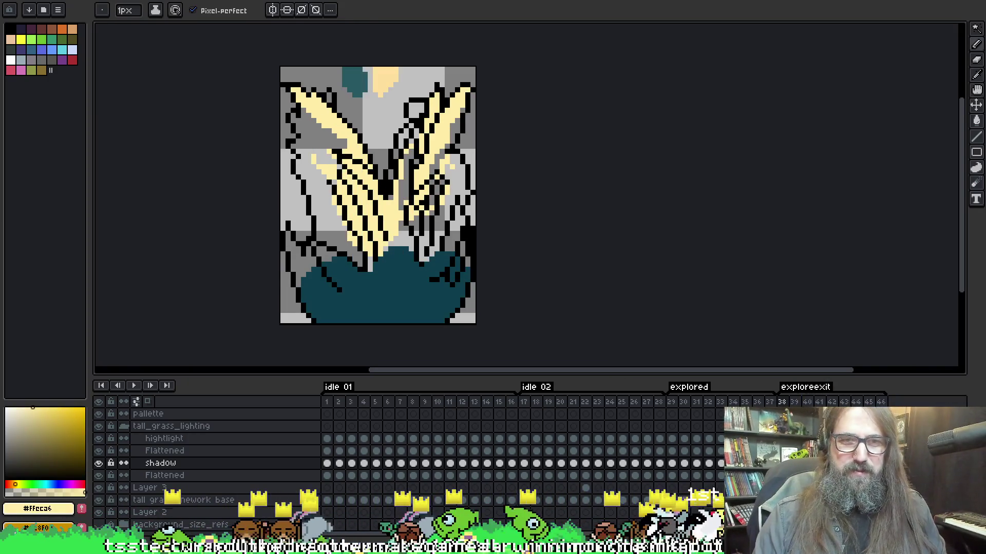
- Play and stop the animation, hide the Flattened reference layer, and play it again
key(Return)
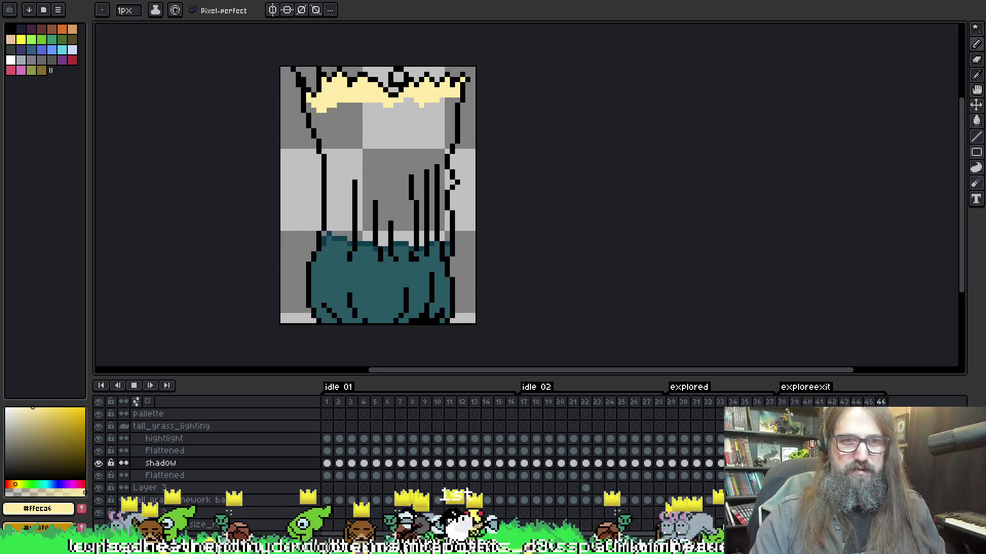
key(Return)
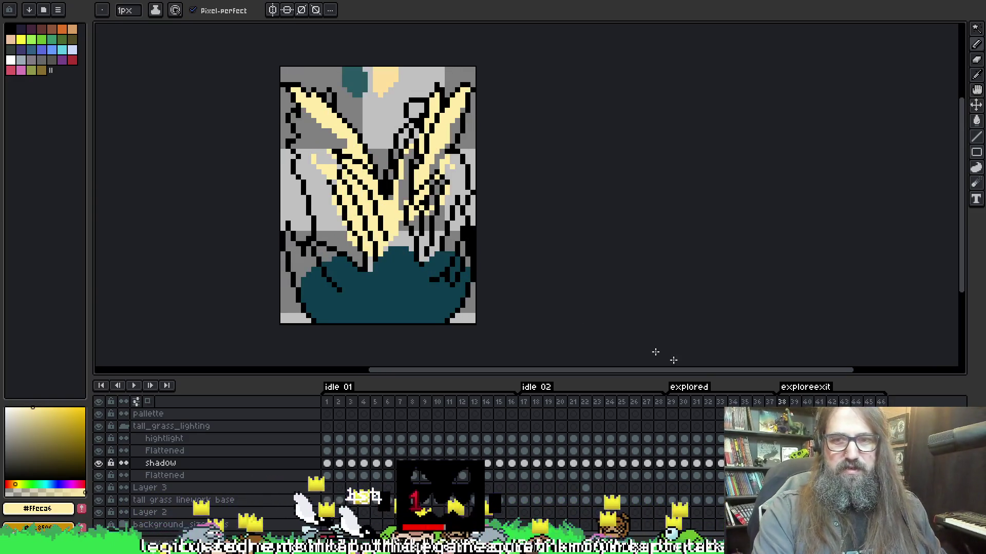
key(w)
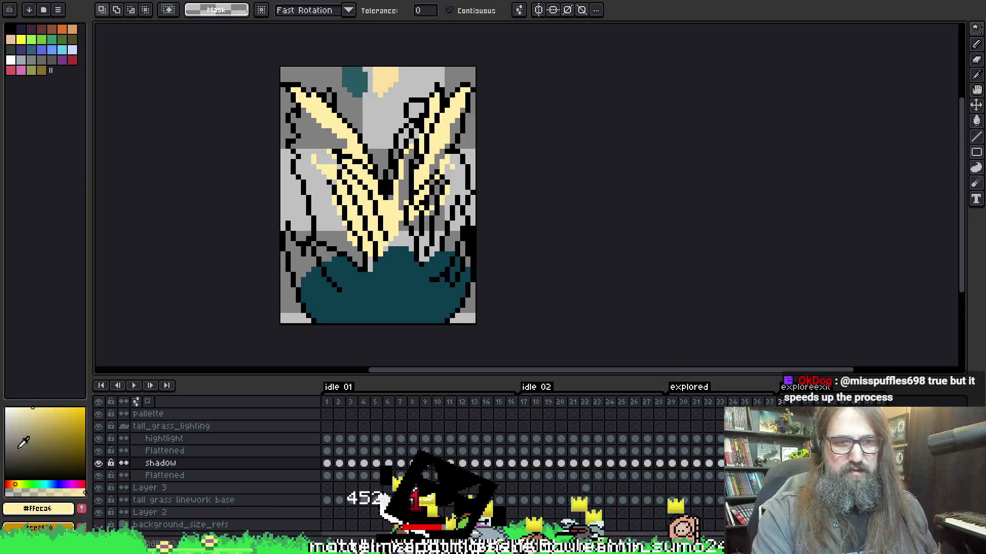
click(99, 476)
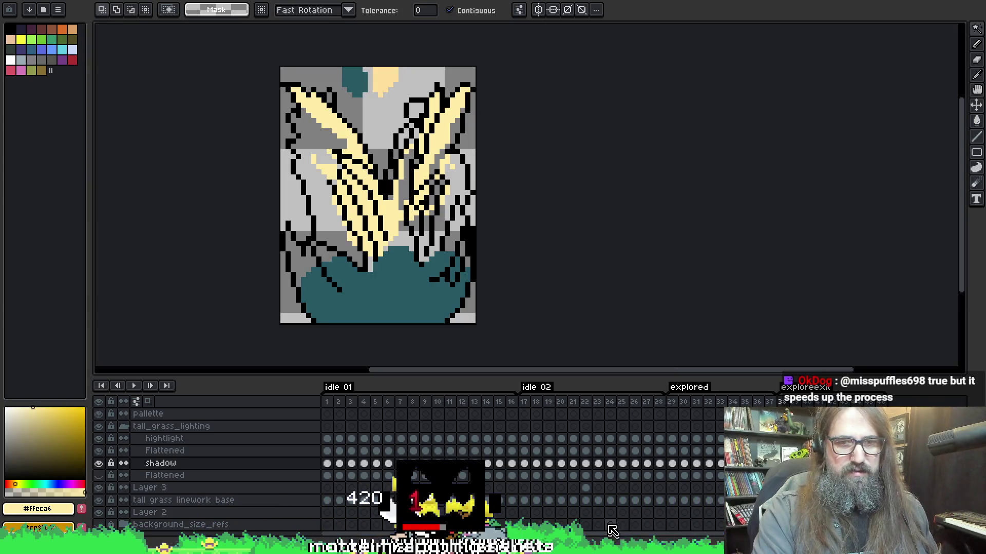
key(Return)
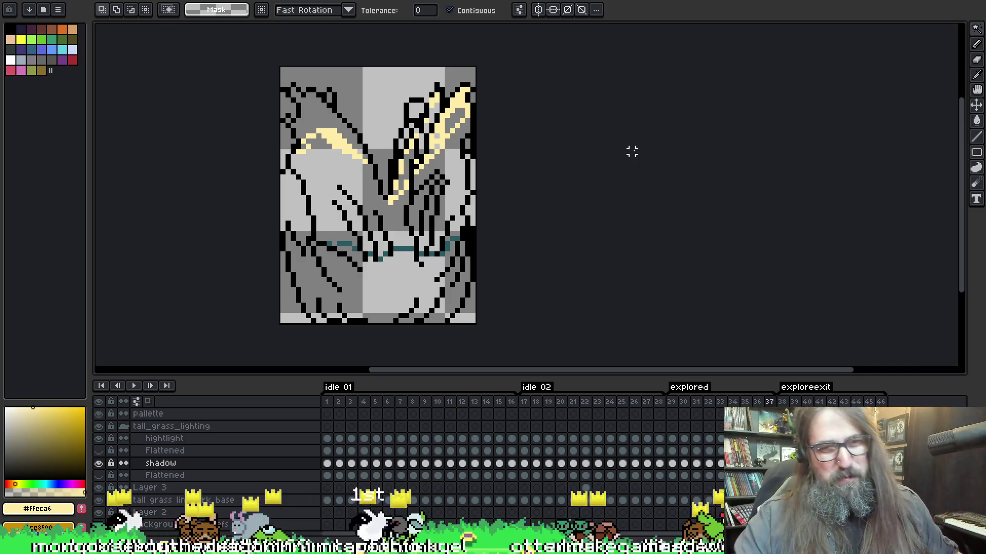
- Pick the cream #ffecab from a highlight stroke with the pencil and advance to frame 38
key(g)
key(i)
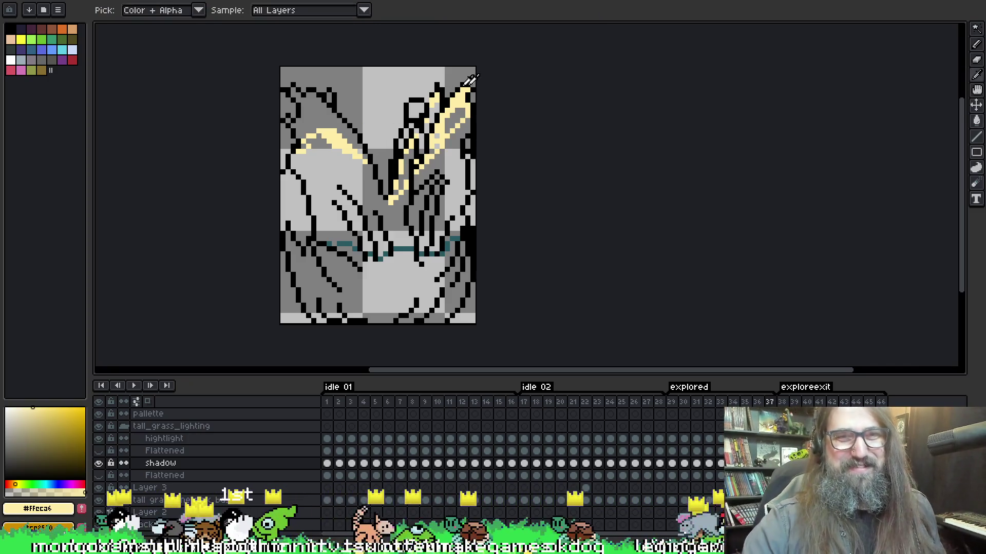
key(g)
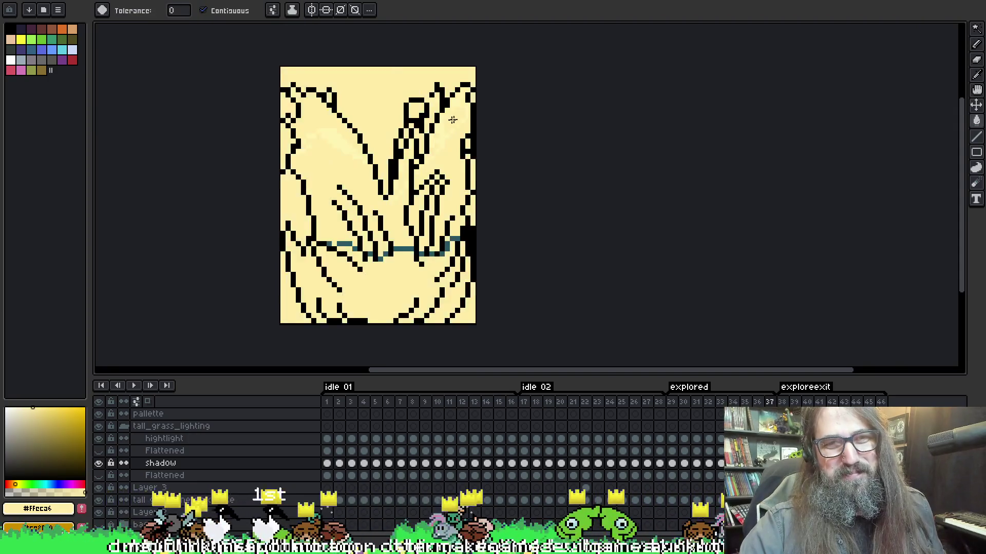
key(v)
key(b)
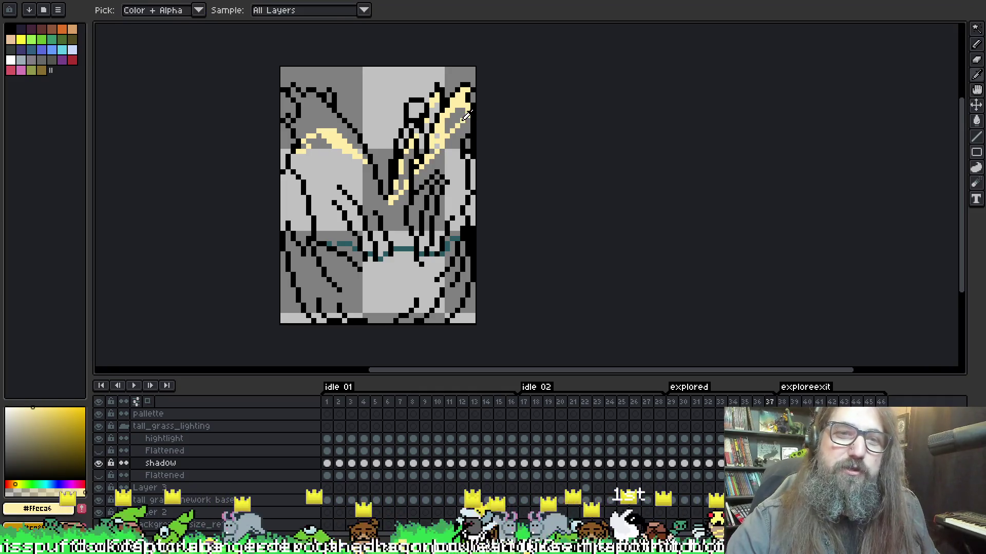
alt+click(431, 142)
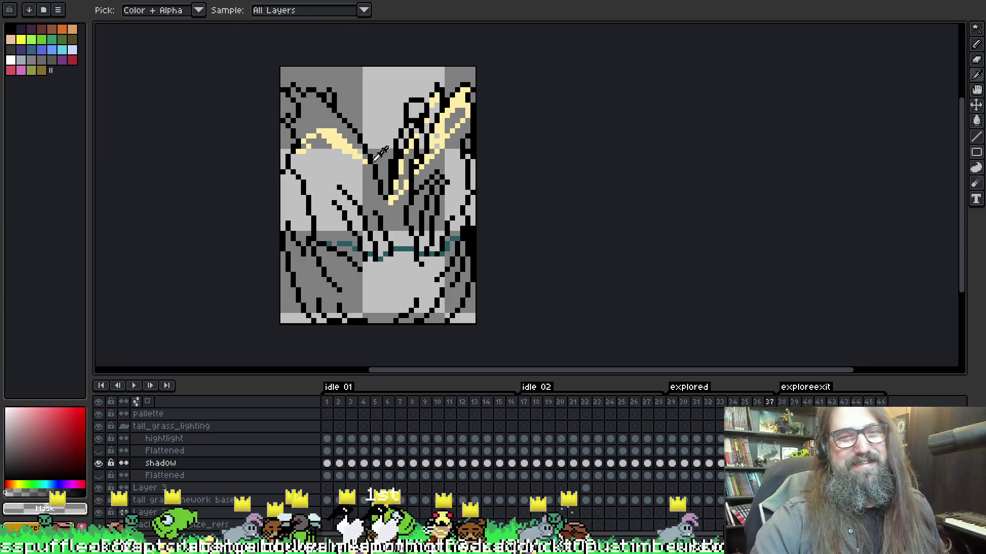
alt+click(341, 135)
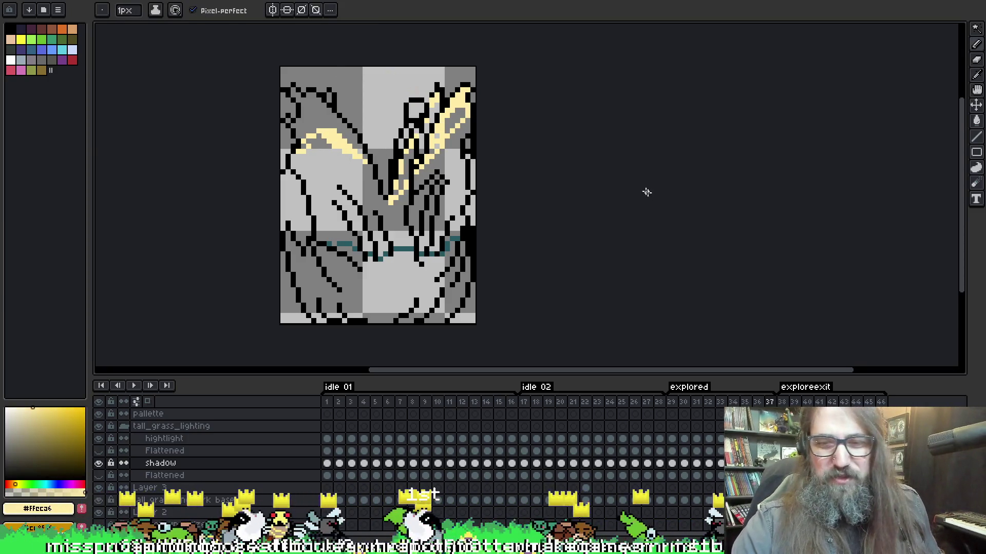
key(Right)
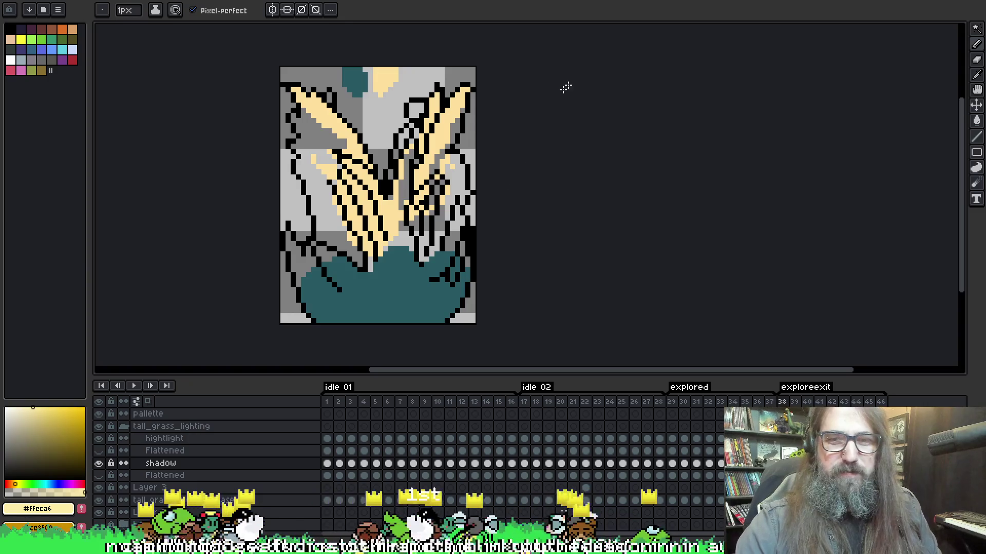
- Pick the deeper yellow #ffe19c and make the hightlight layer active with the pencil
key(alt)
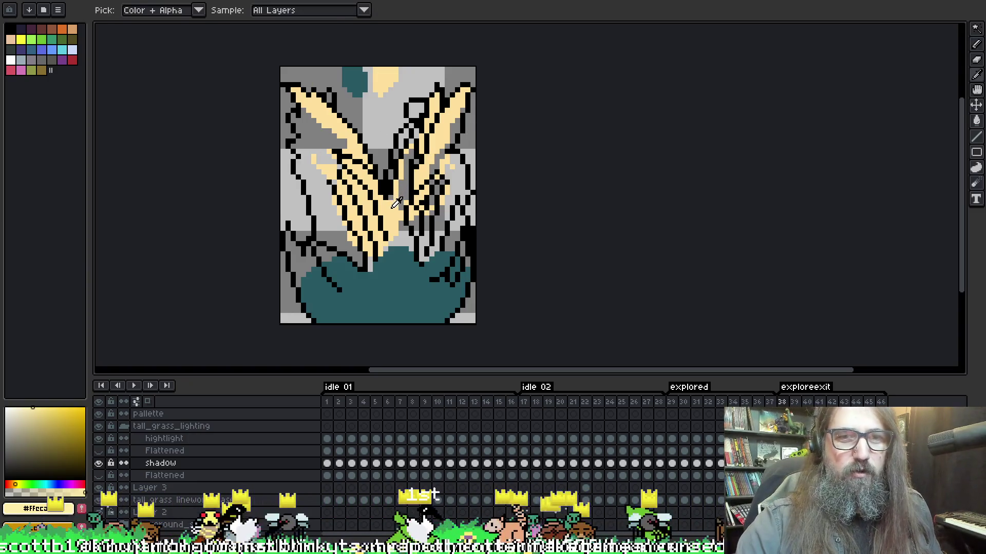
alt+click(391, 194)
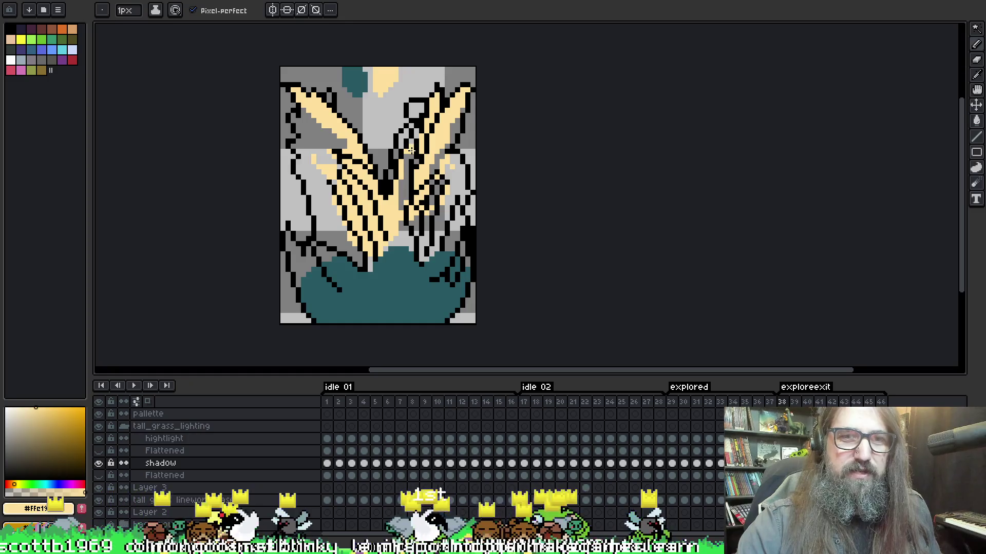
key(v)
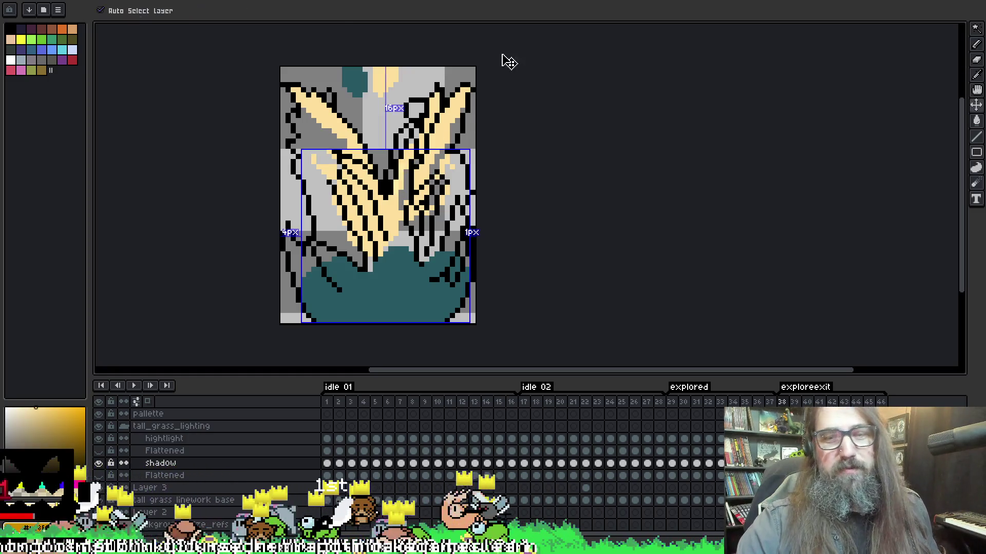
key(b)
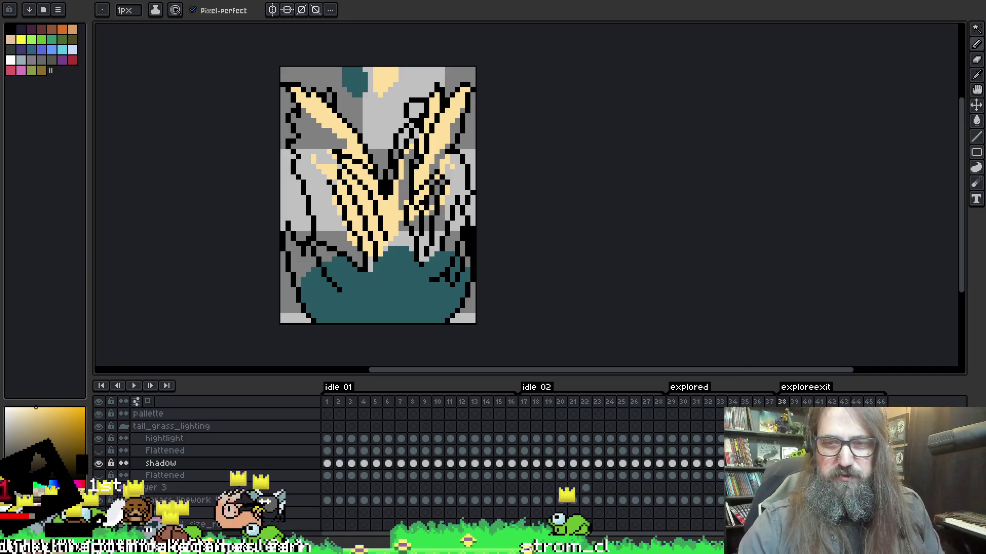
key(Up)
key(Up)
key(i)
key(b)
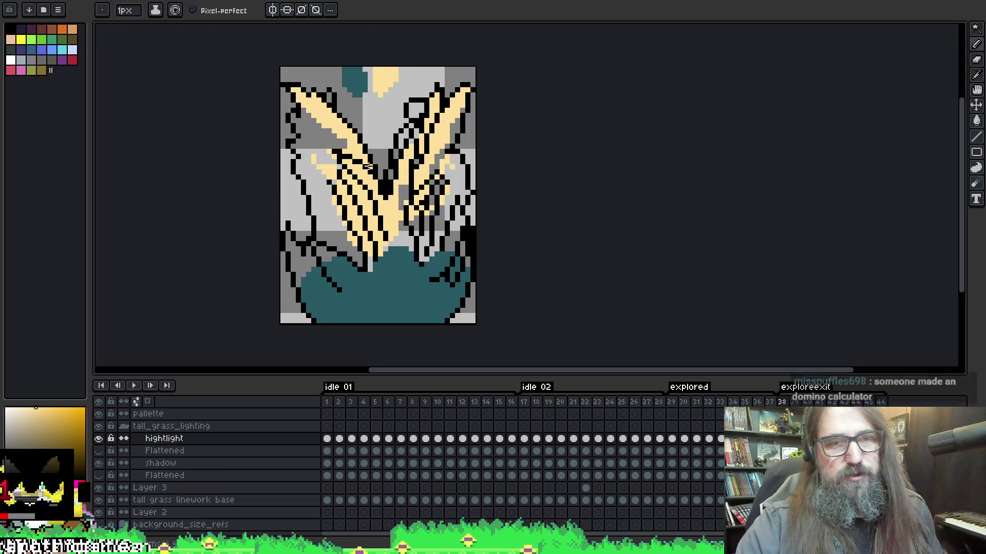
- Sample colours from the art and step to the neighbouring animation frame
alt+click(403, 176)
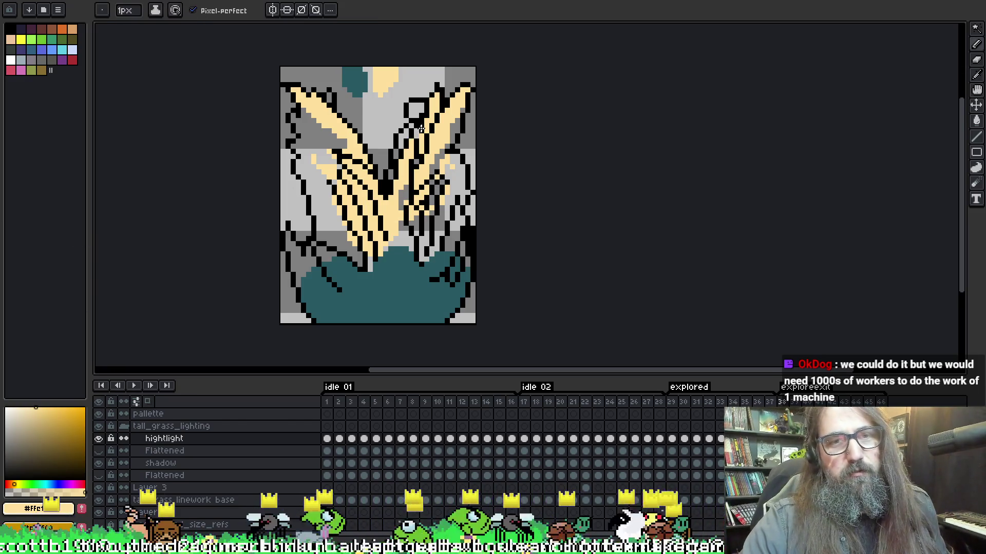
key(alt)
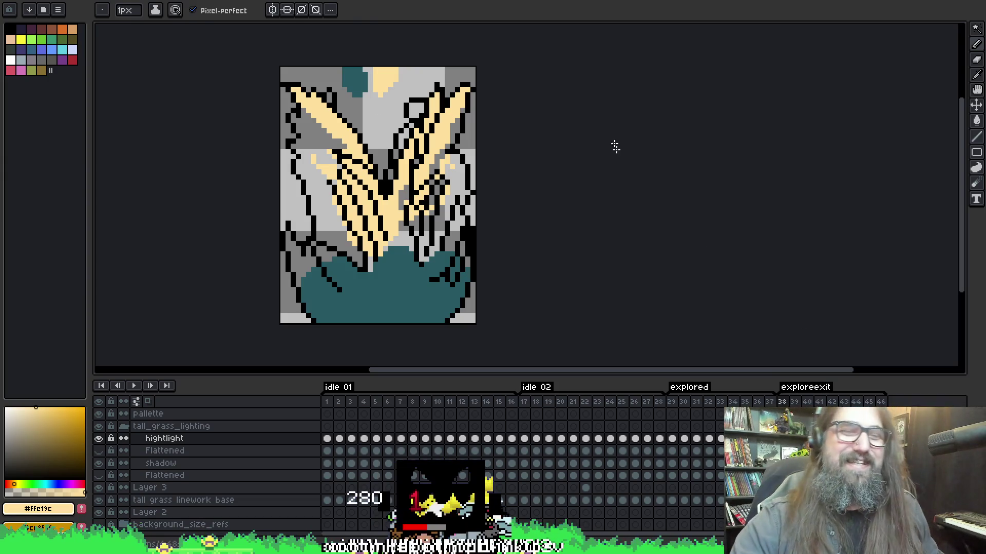
key(alt)
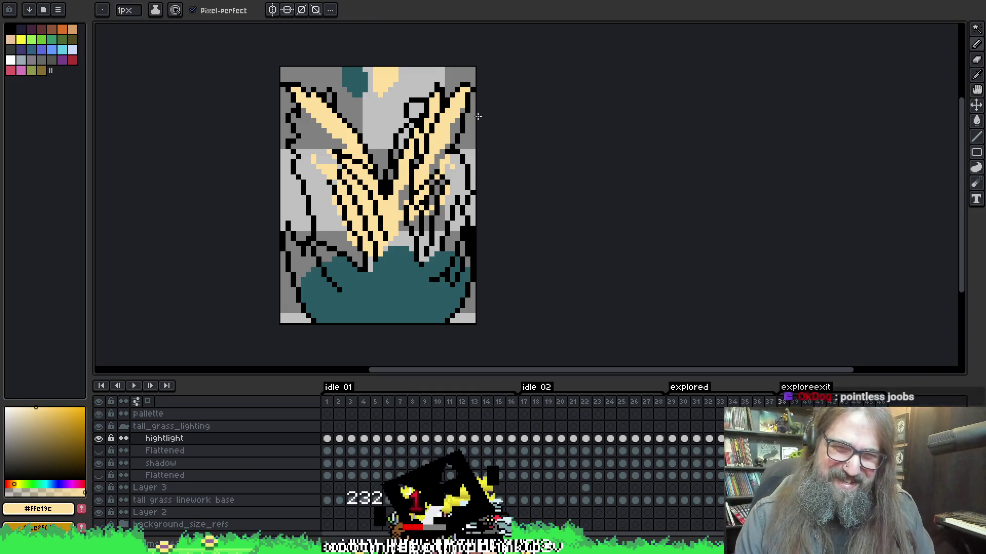
key(.)
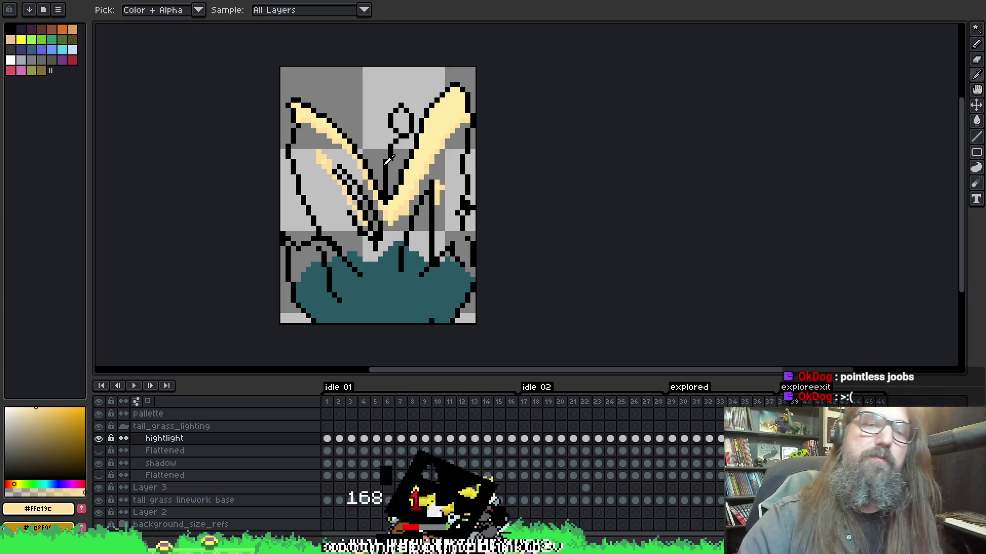
- Sample colours from the artwork, ending with pale yellow #ffeca6 as the drawing colour
alt+click(412, 165)
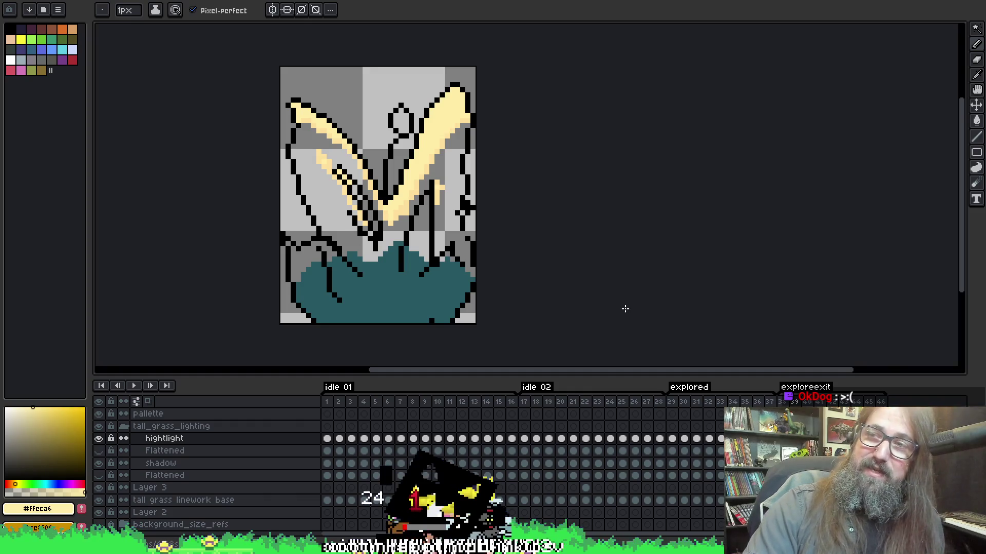
alt+click(315, 149)
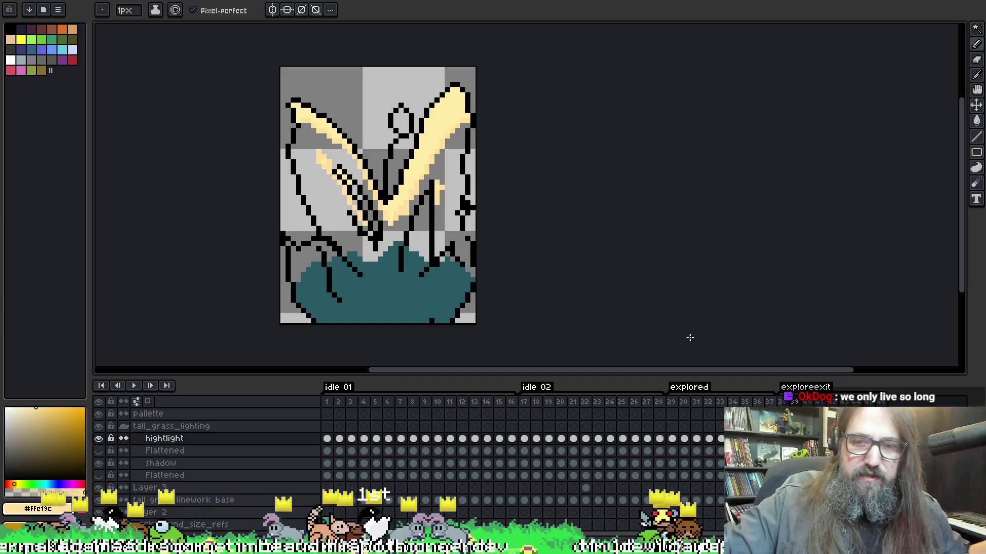
alt+click(430, 130)
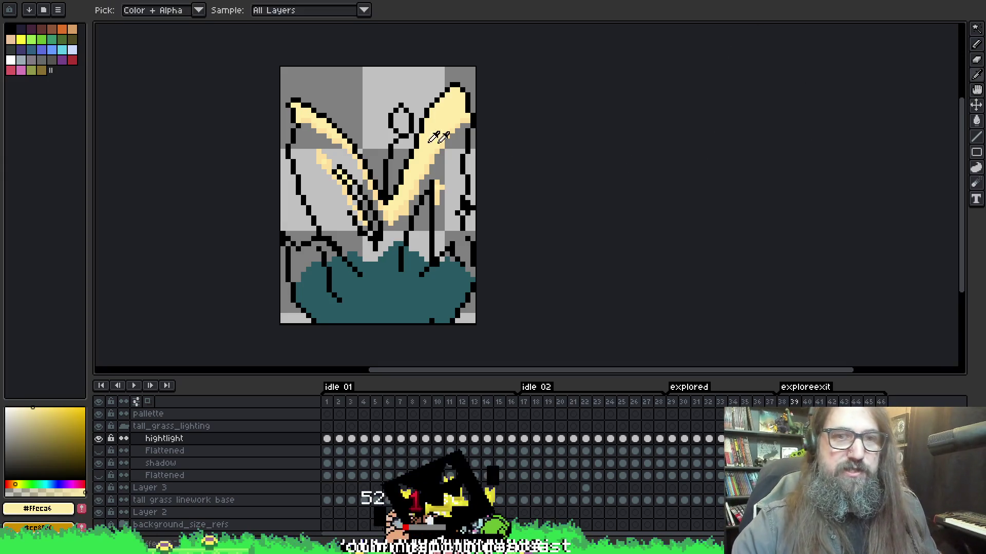
- Re-sample the yellow highlight colour and step back from frame 39 to frame 38
key(alt)
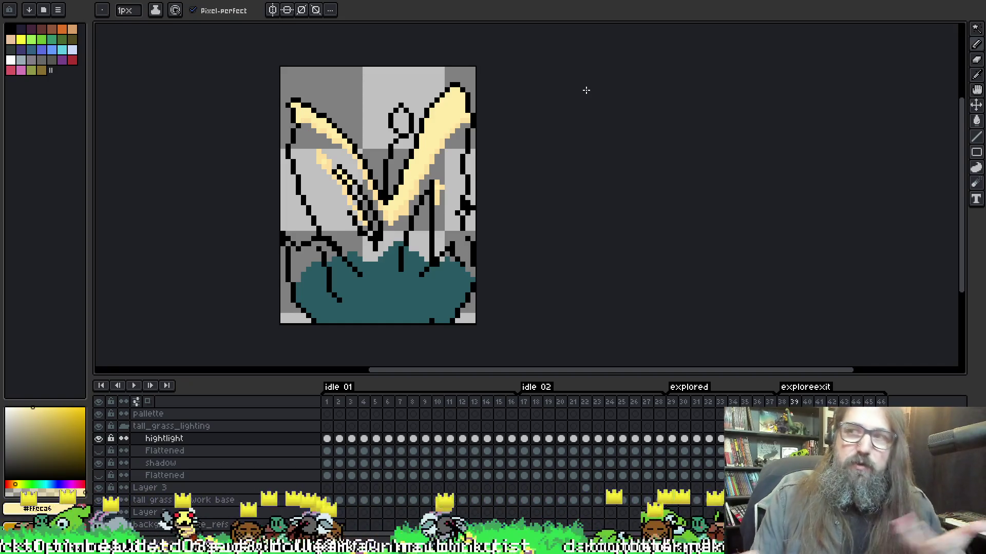
alt+click(449, 105)
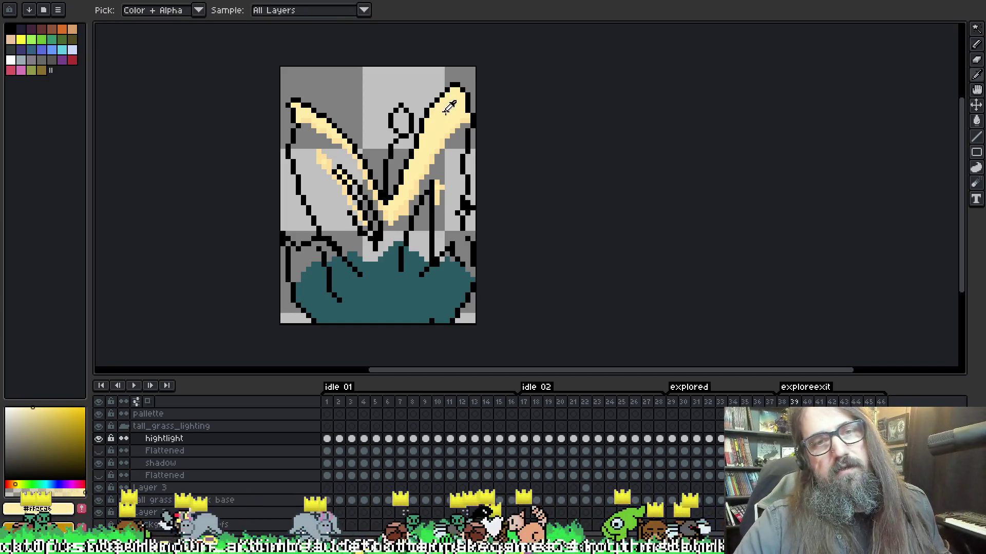
key(alt)
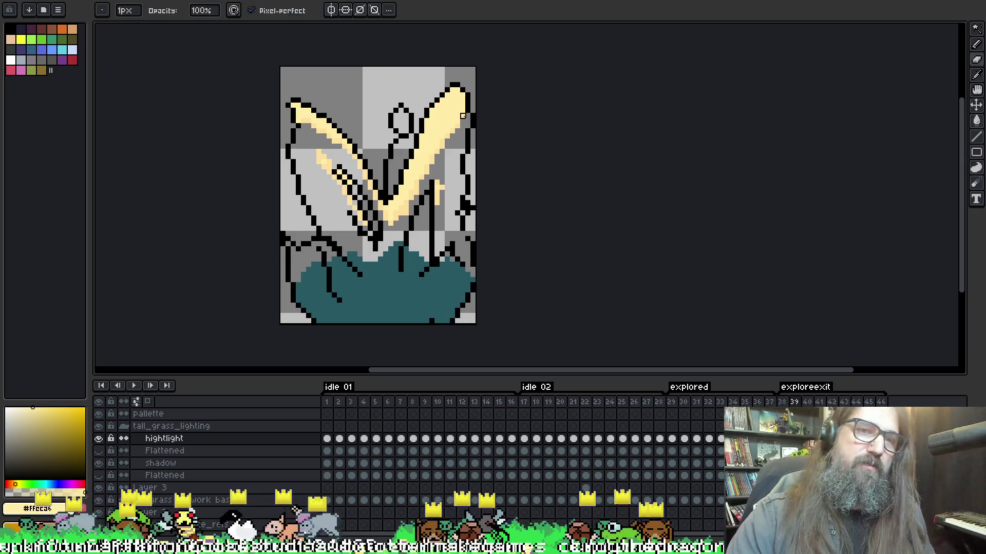
key(alt)
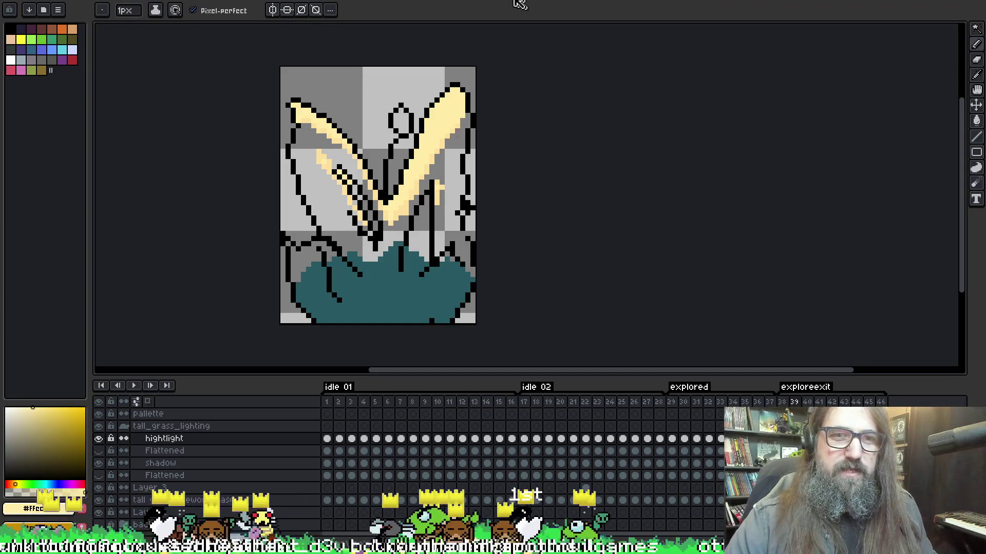
key(alt)
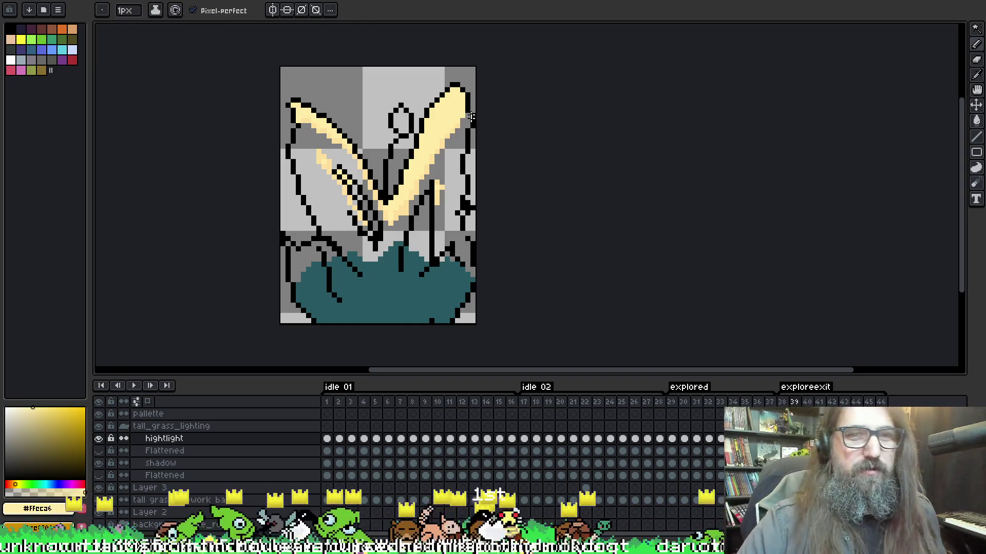
key(alt)
key(Left)
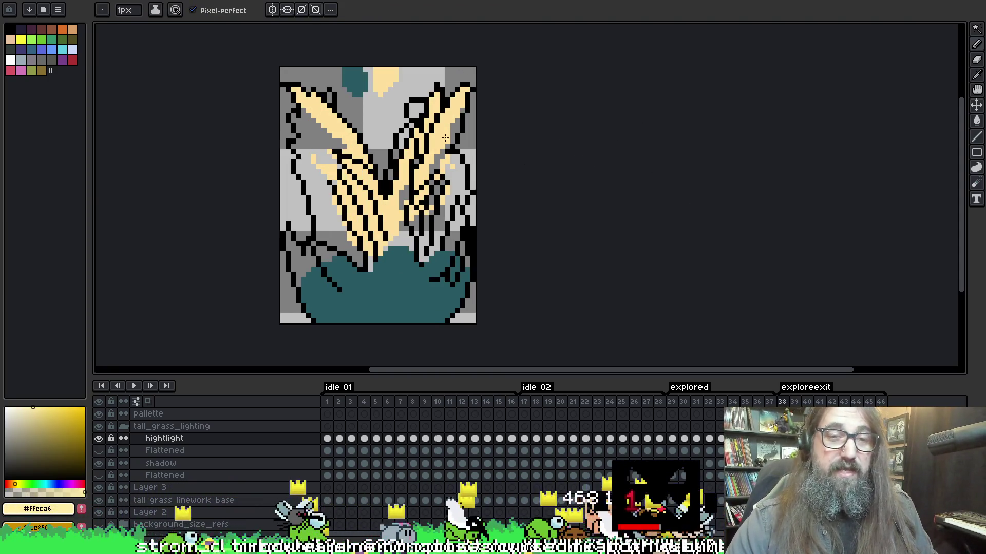
- Sample the warm yellow #ffe19c from the artwork and step back to frame 29
alt+click(400, 203)
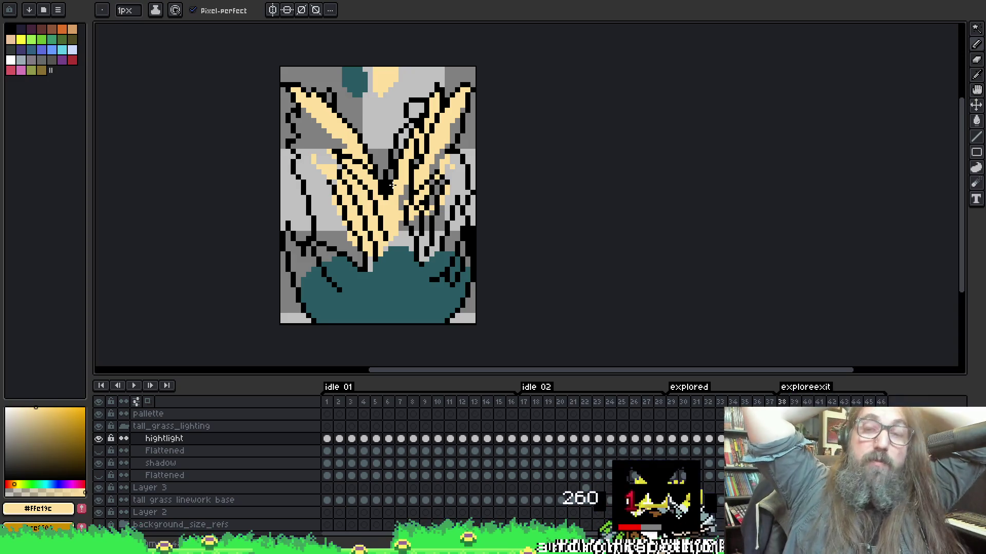
key(Left)
key(Left)
key(Left)
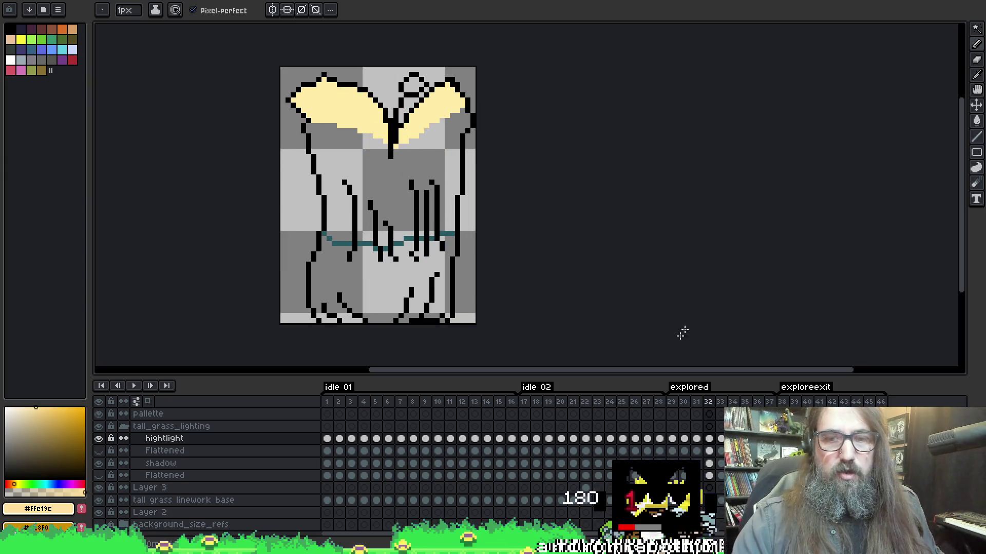
key(Left)
key(Left)
key(Left)
- Pick teal #285963 from the shadow on frame 38, then return to frame 29
key(Right)
key(Right)
key(Right)
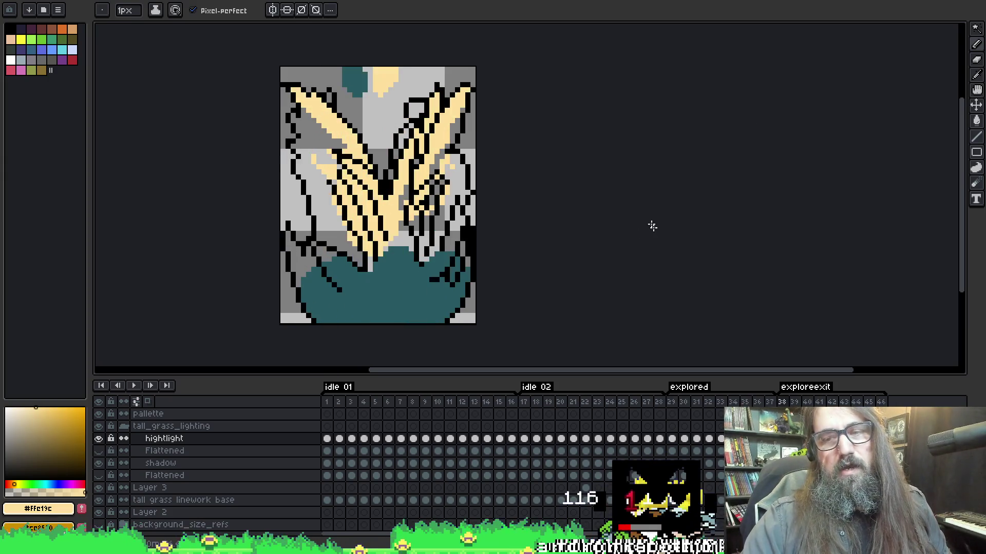
alt+click(410, 268)
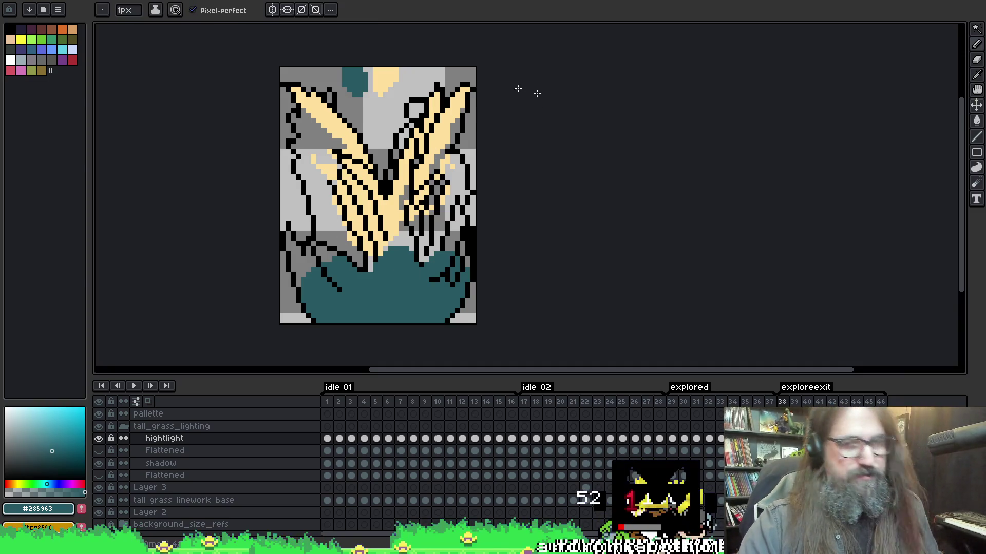
key(Left)
key(Left)
key(Left)
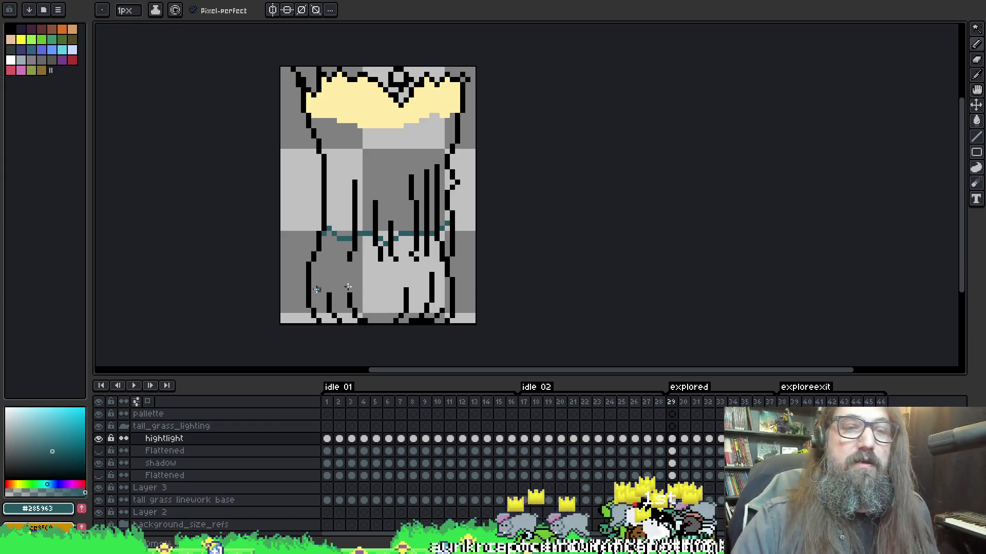
- Try a teal bucket fill, undo it, and move down to the shadow layer
key(g)
click(374, 282)
key(ctrl+z)
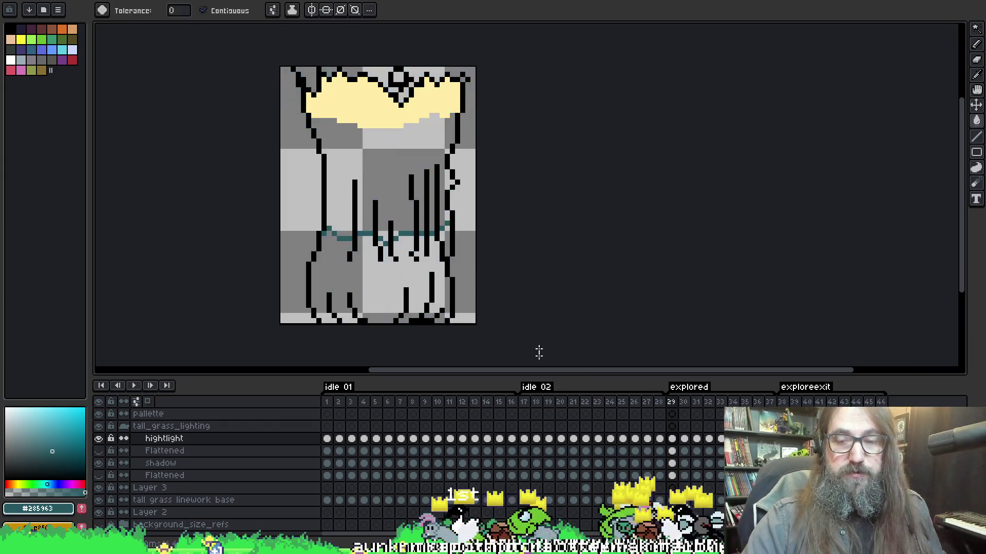
key(alt+Down)
key(alt+Down)
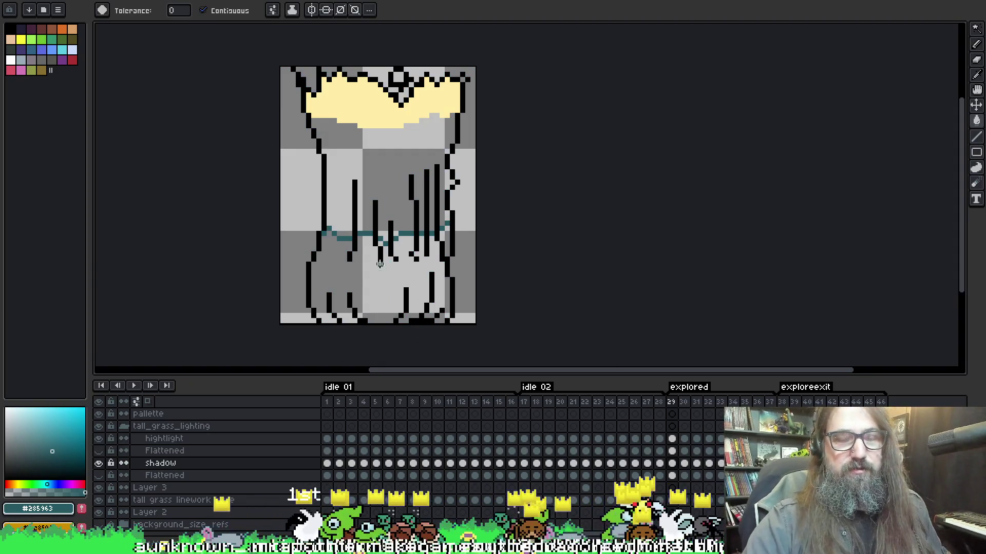
click(374, 280)
- Undo the stray teal fill, switch to Magic Wand, and select the Flattened layer's frame 29 cel
key(ctrl+z)
key(w)
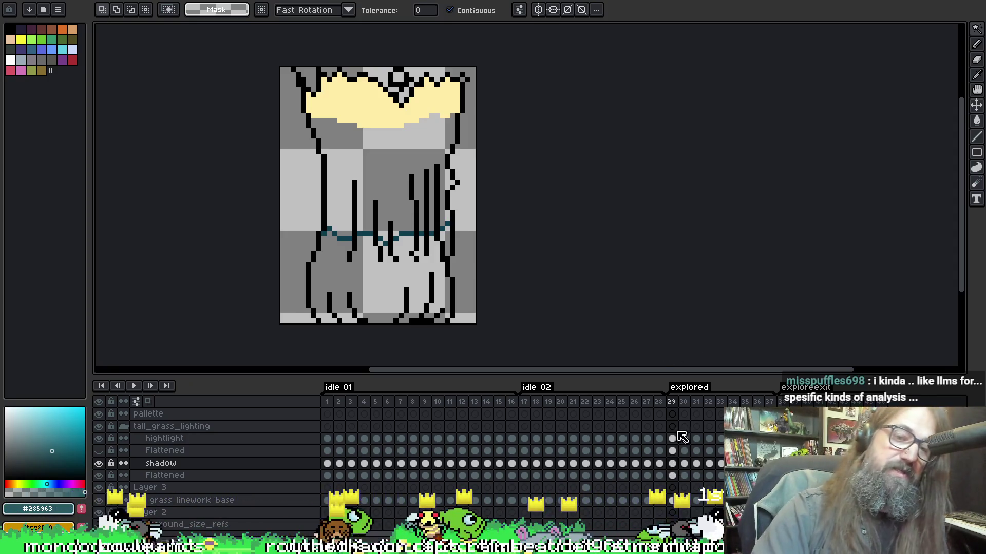
click(672, 476)
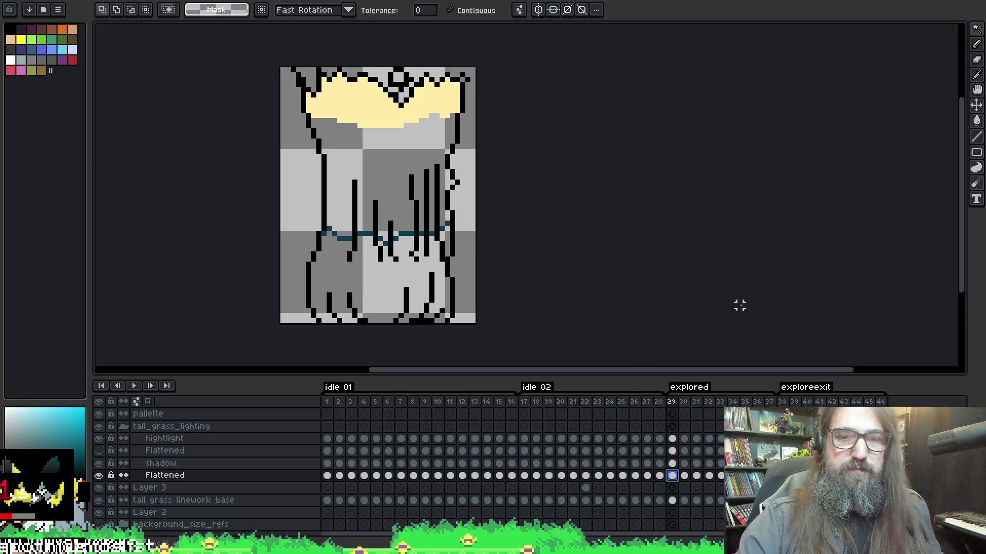
- Play the animation and pick dark teal #0d3e4d from the line across the grass
key(Return)
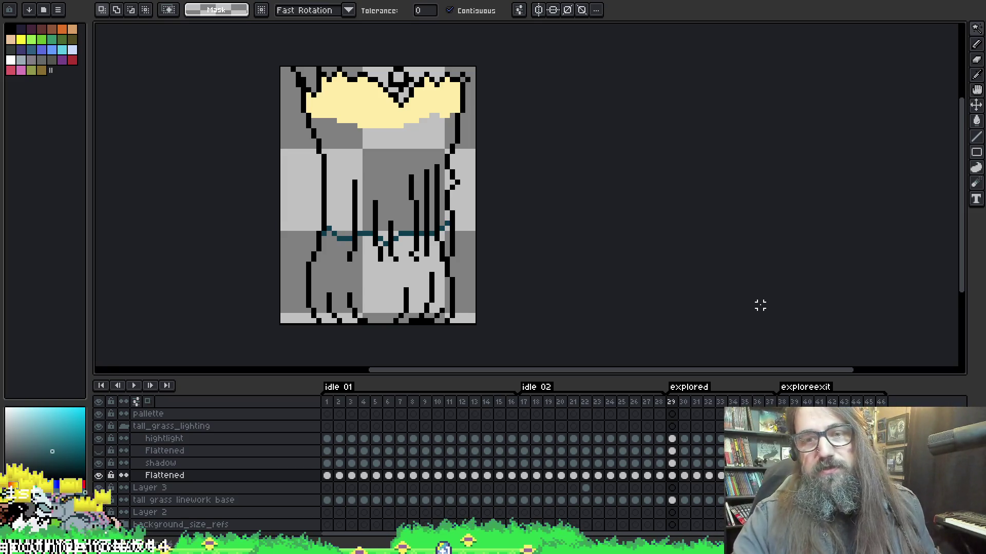
key(i)
click(413, 230)
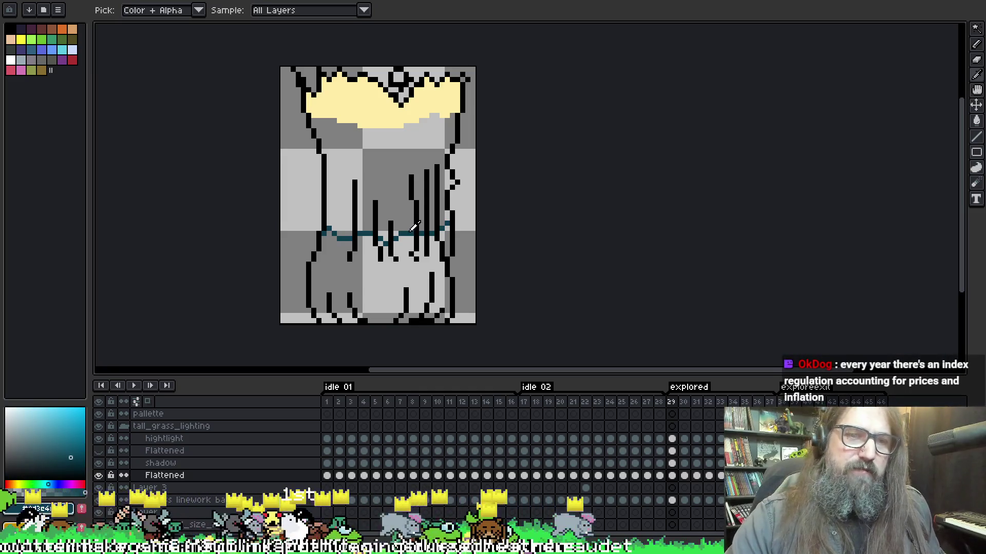
key(w)
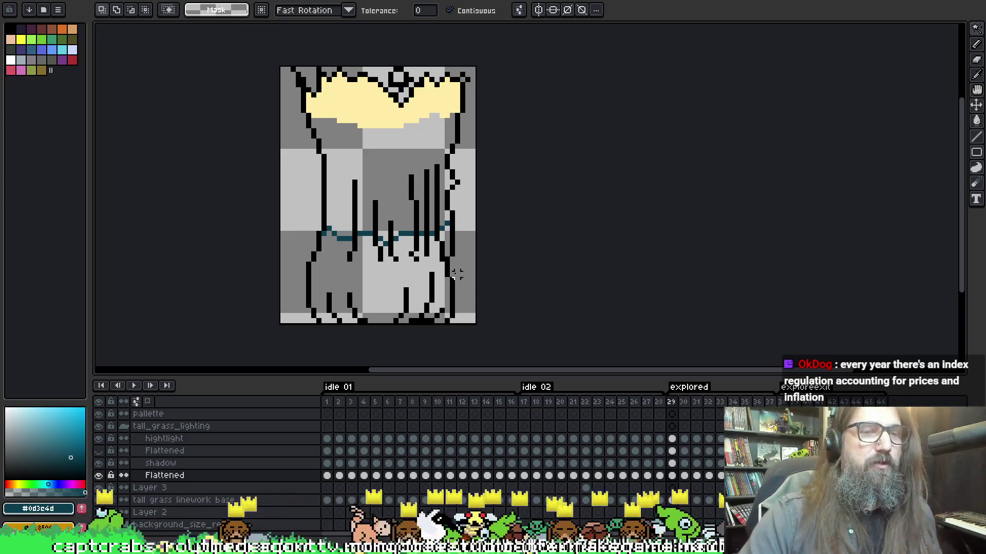
- Toggle between eyedropper, pencil and bucket tools, then check Layer 3 and return to Flattened
key(i)
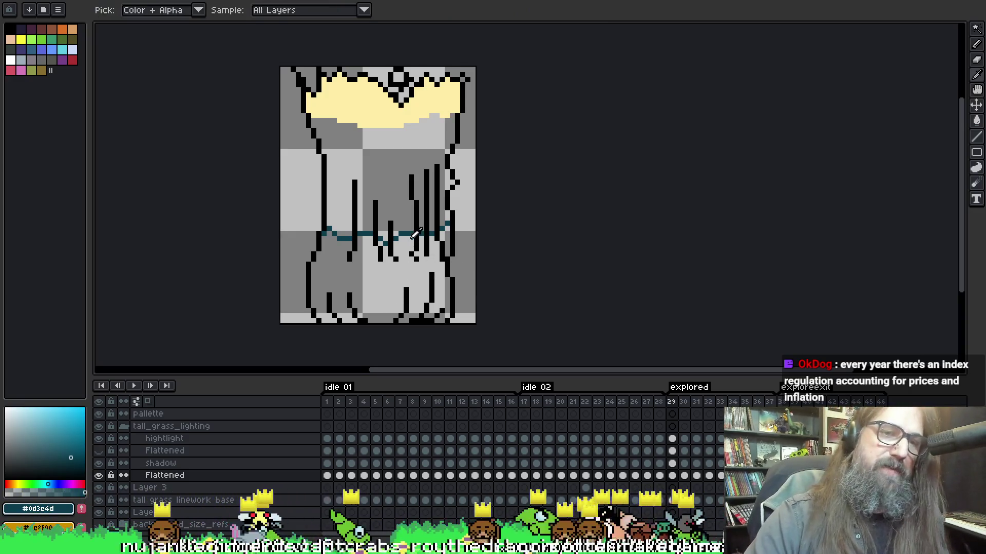
key(w)
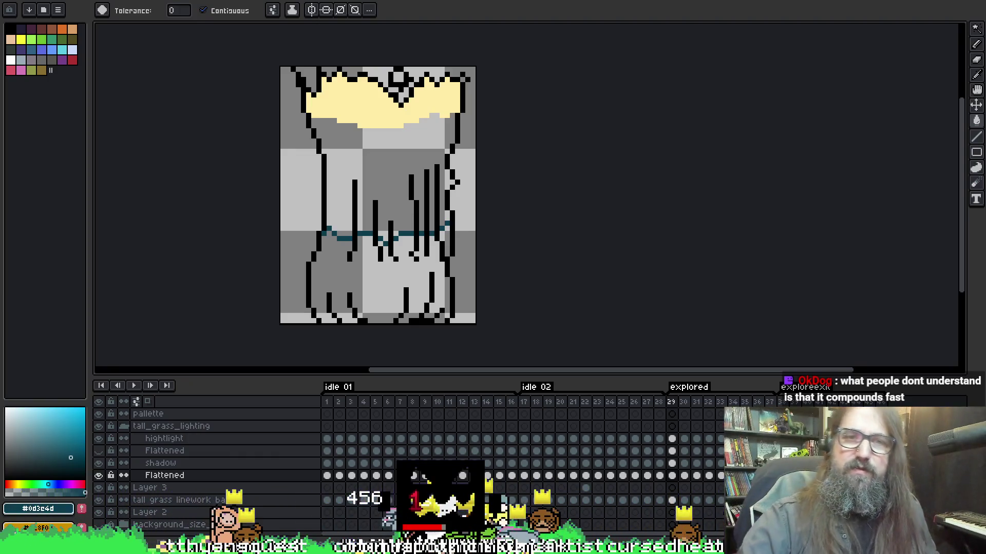
key(i)
key(b)
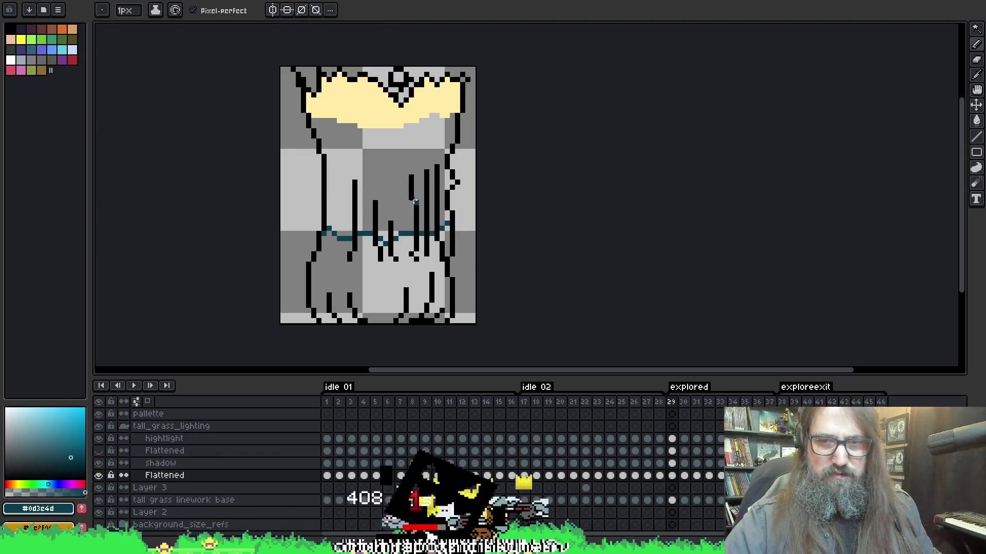
key(i)
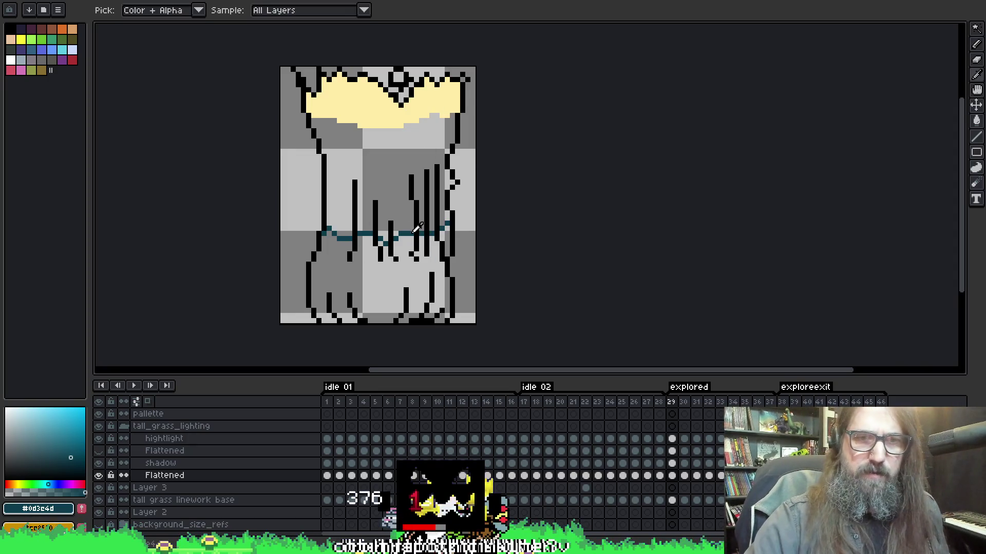
key(g)
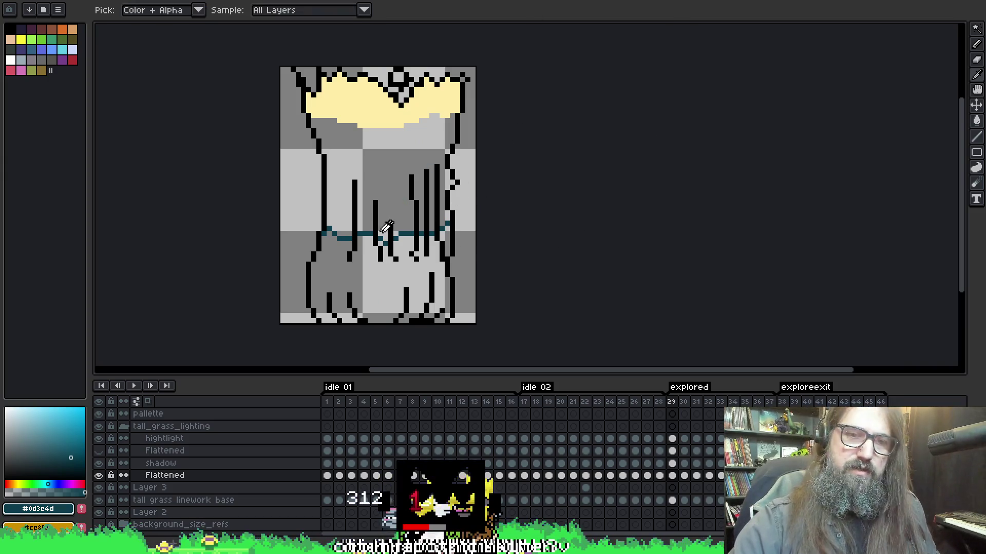
key(Down)
key(Up)
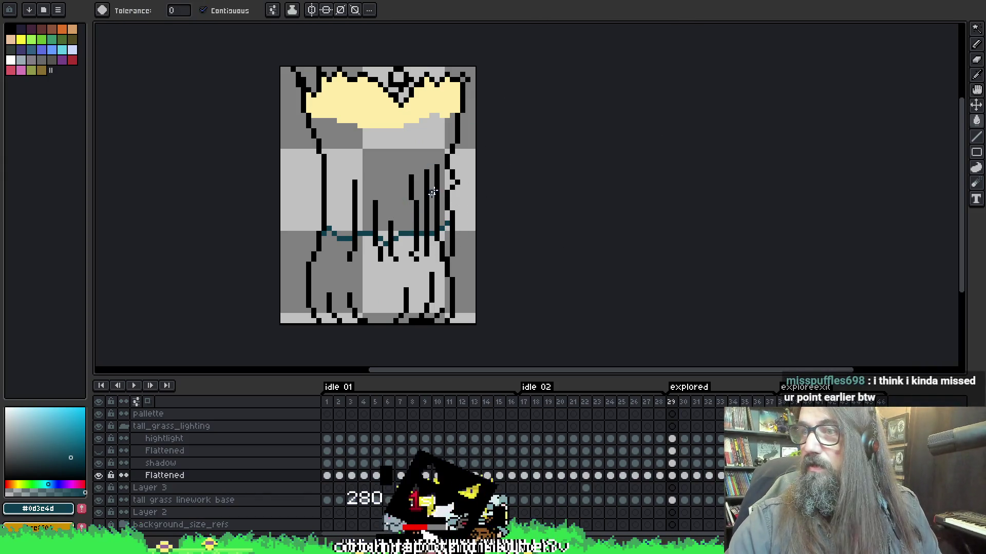
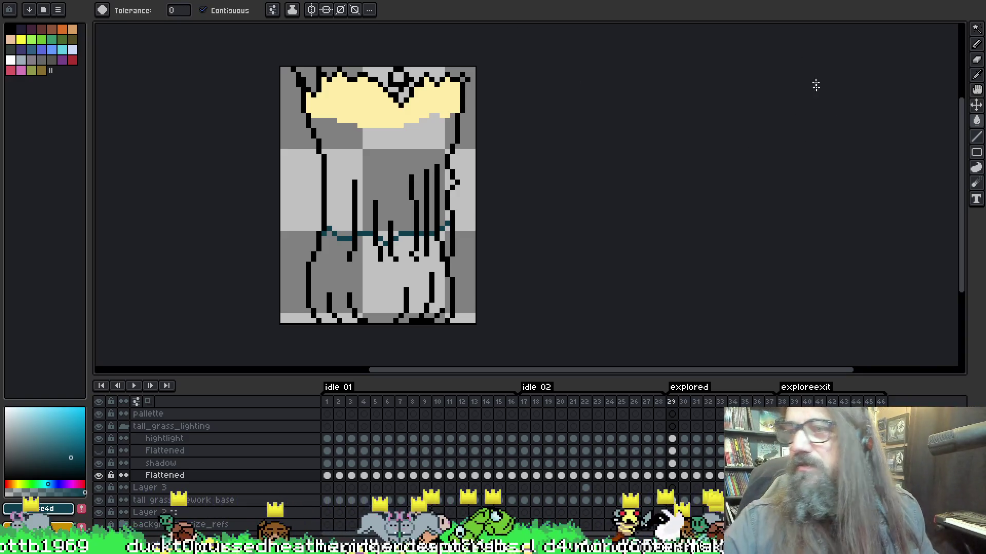
- On frame 29, bucket-fill the lower grass and the gap by the right blade with dark teal #0d3c4d
key(i)
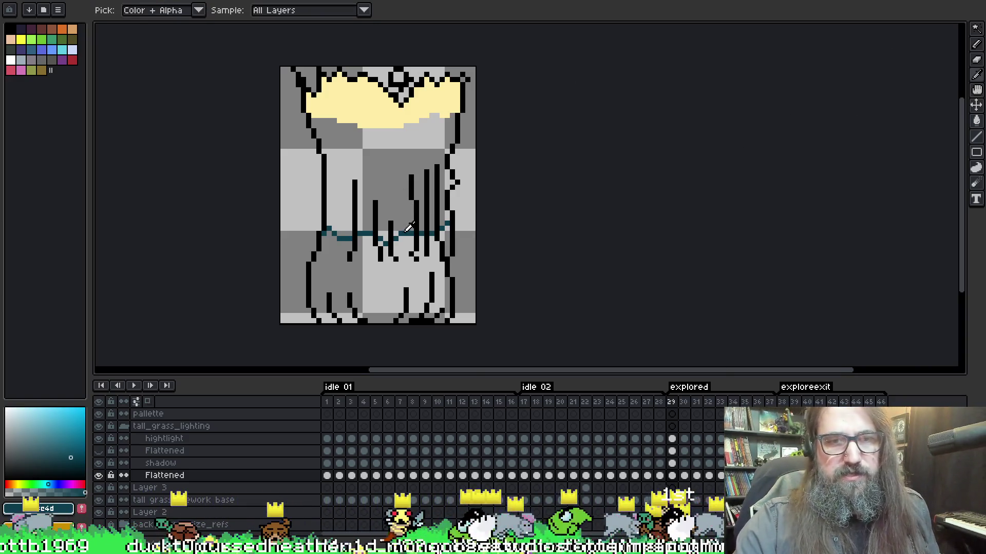
key(b)
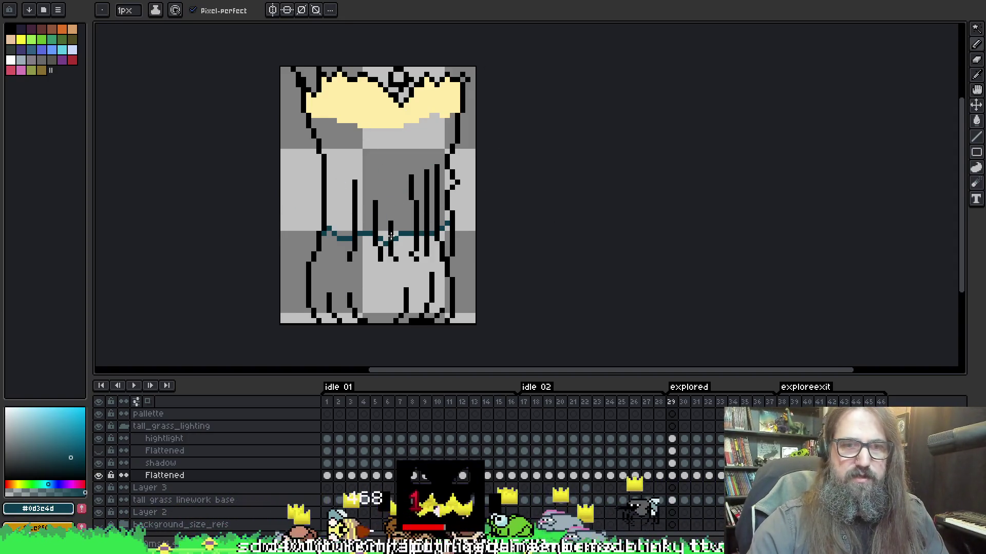
key(period)
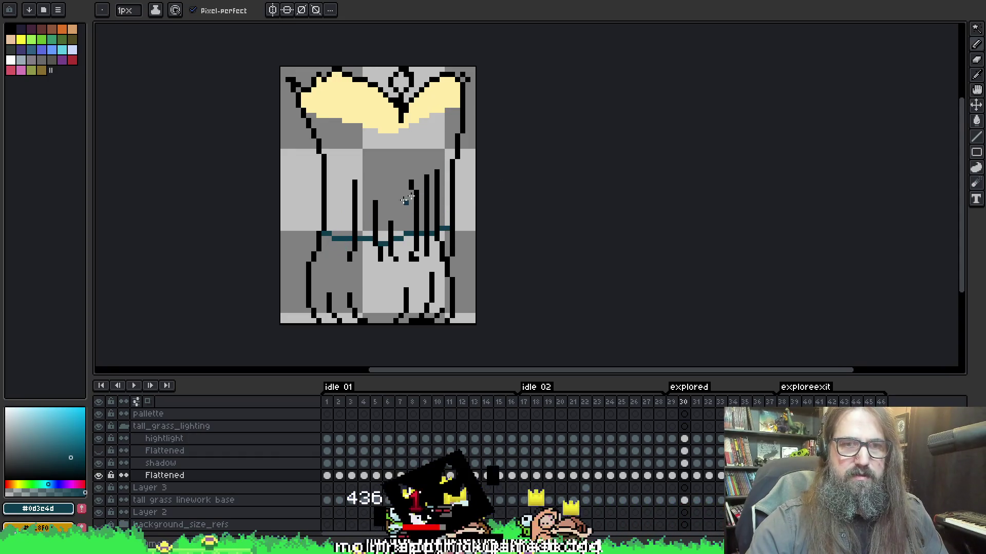
key(period)
key(period)
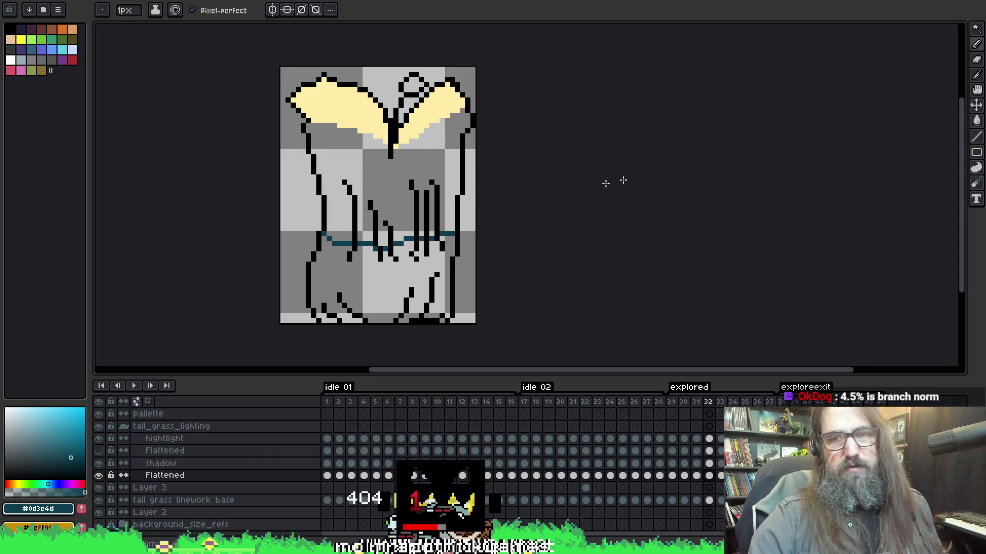
key(comma)
key(comma)
key(comma)
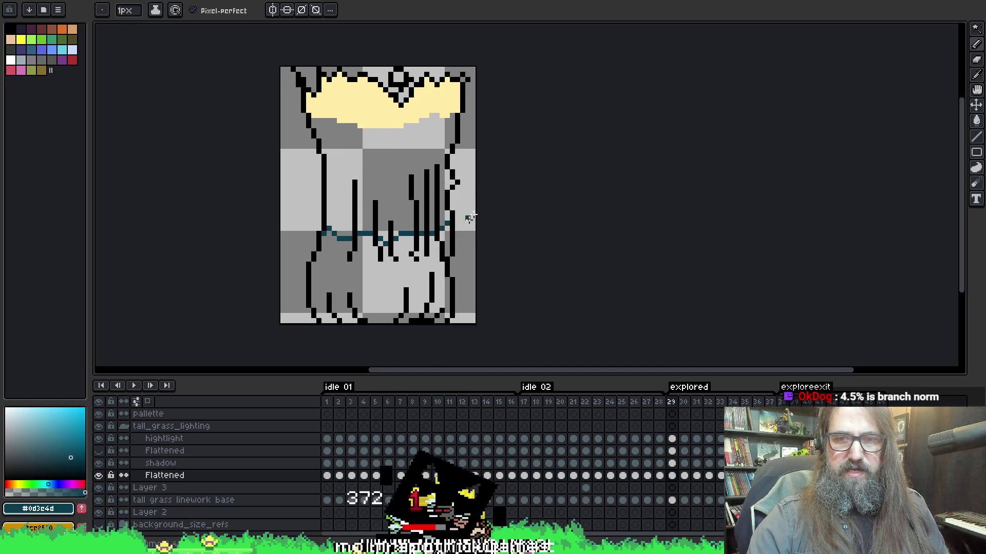
key(i)
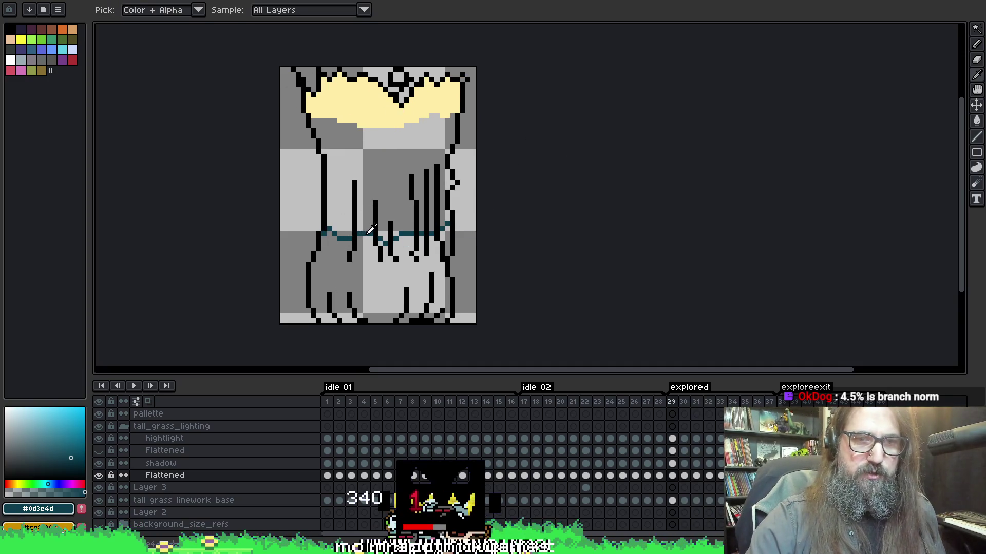
key(g)
click(385, 284)
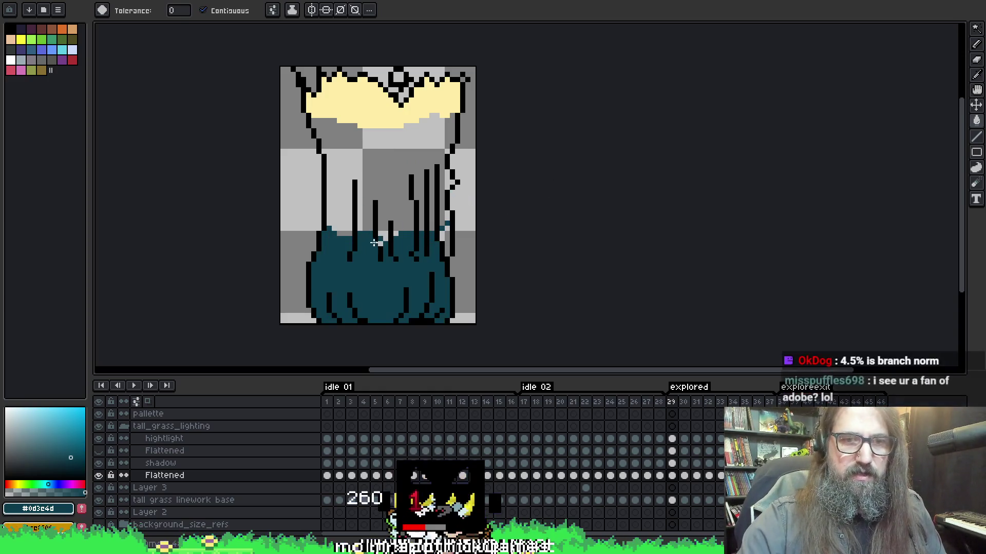
click(447, 234)
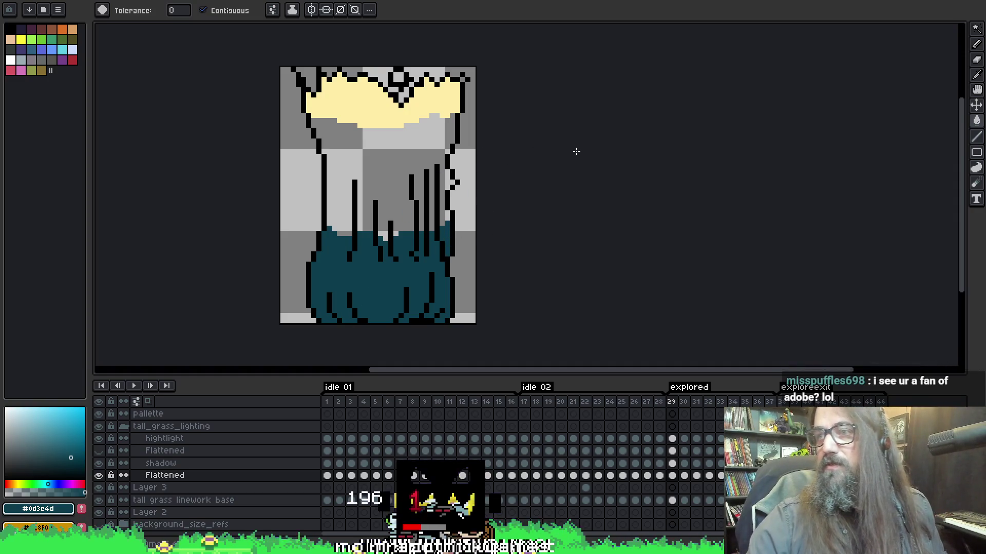
middle_click(576, 151)
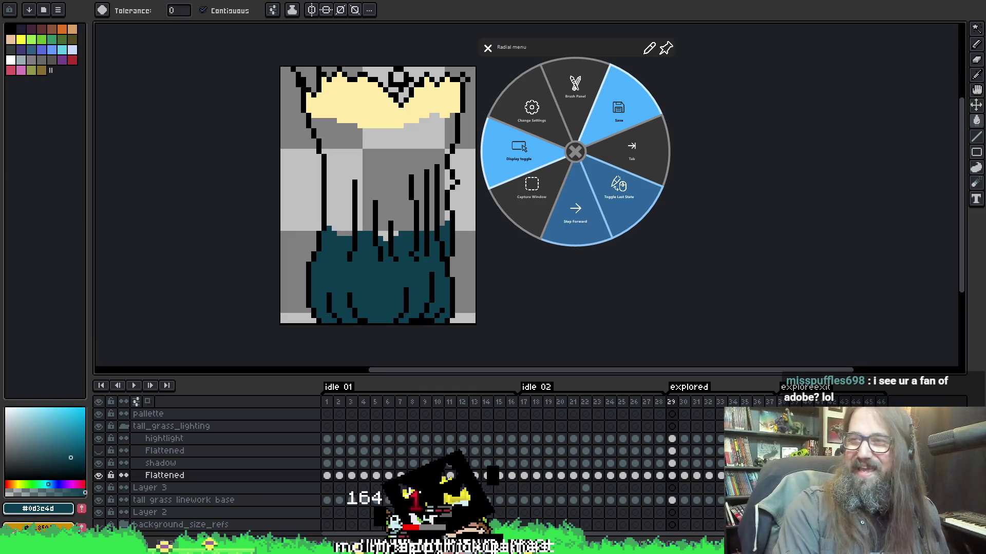
click(487, 49)
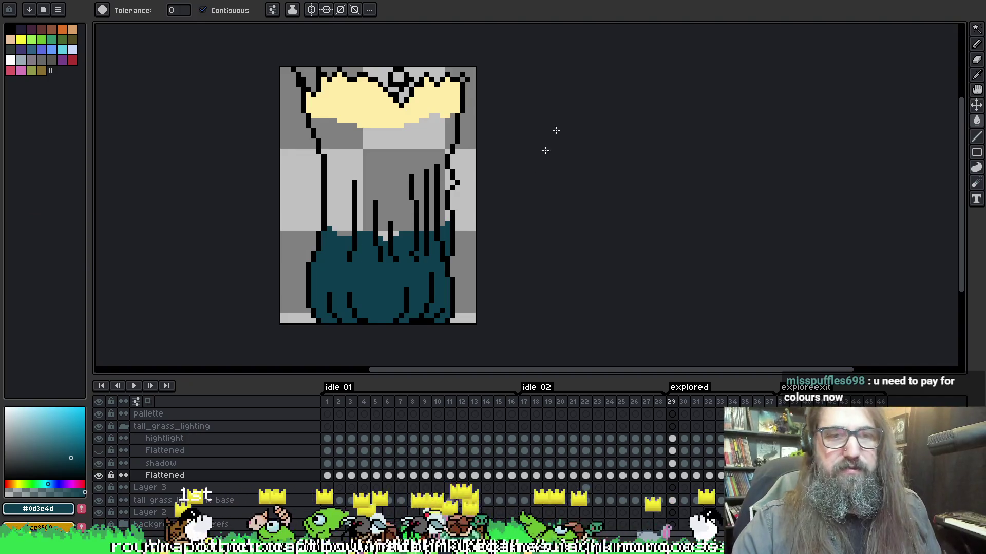
- Eyedrop the dark teal and bucket-fill the lower grass on frames 30 through 34
key(Right)
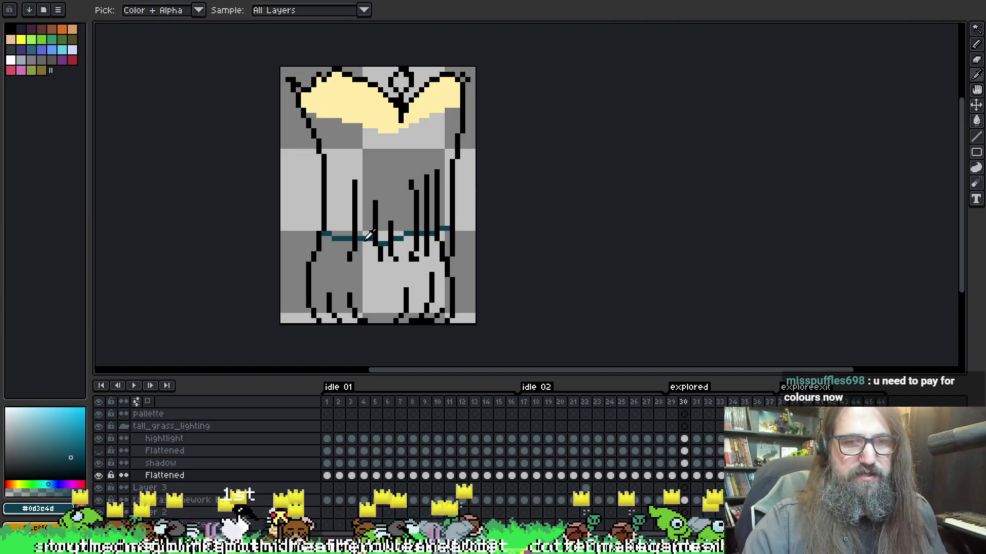
alt+click(366, 234)
click(369, 235)
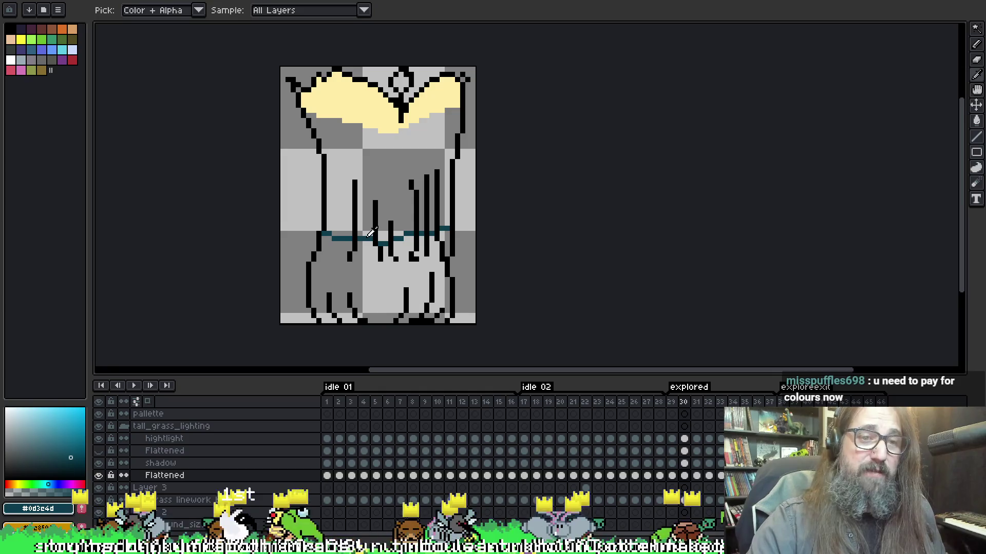
click(387, 269)
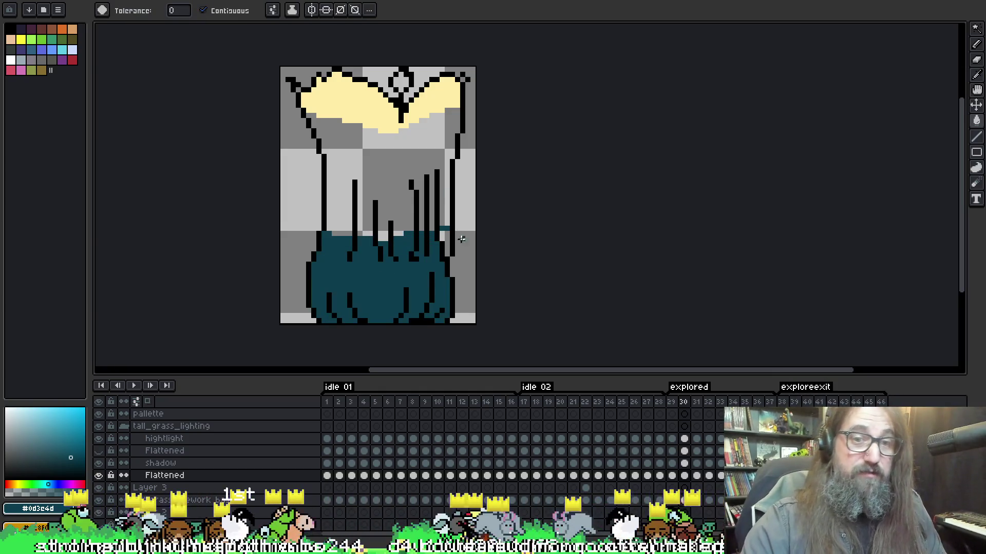
key(Right)
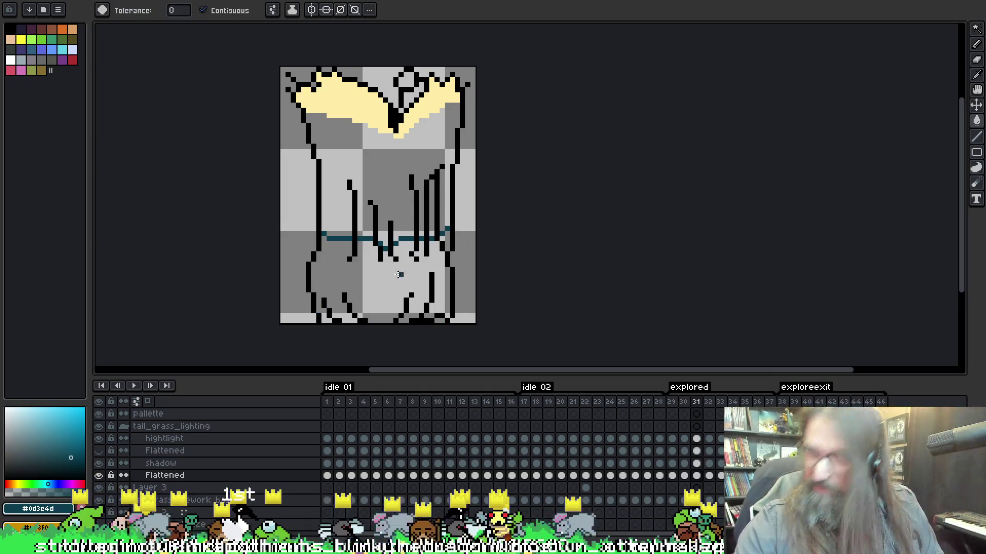
click(395, 277)
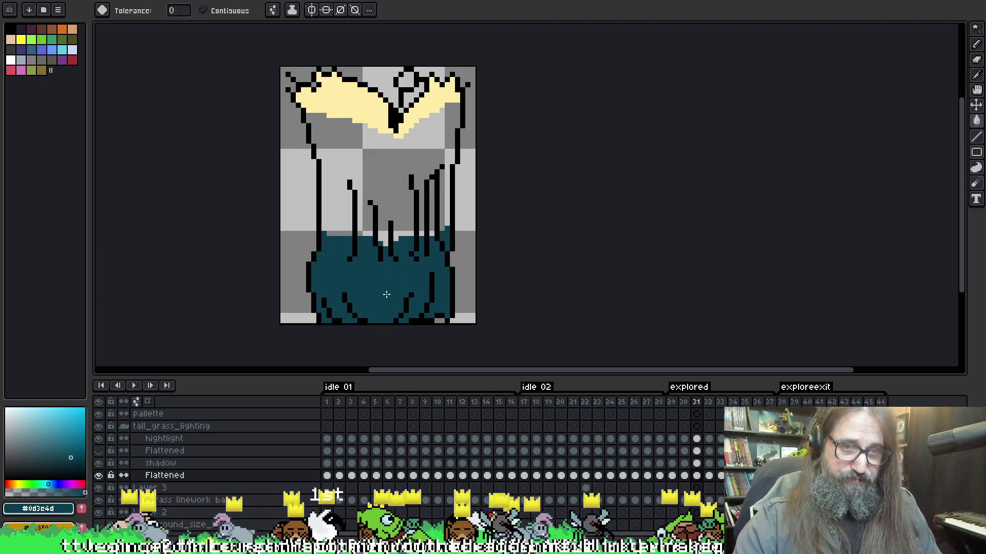
key(Right)
click(385, 280)
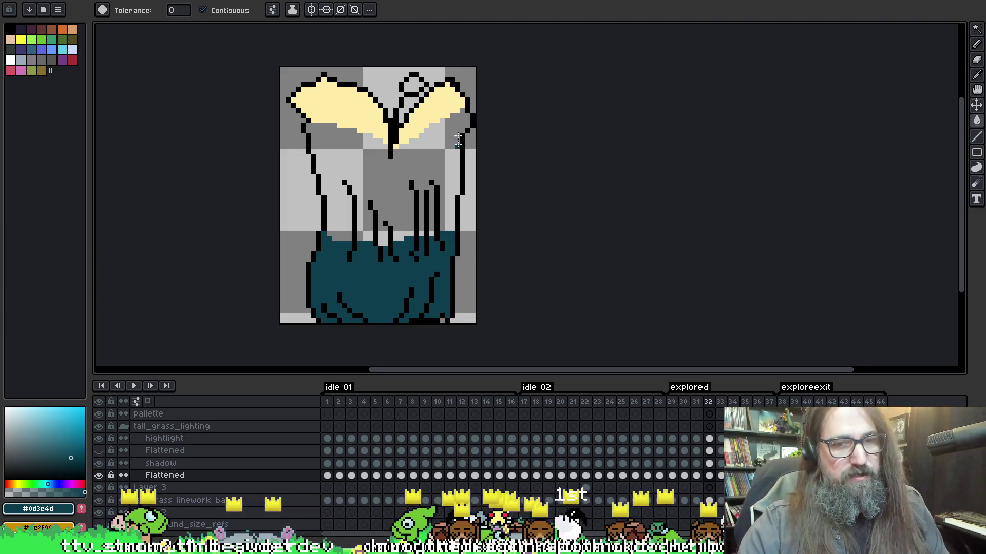
key(Right)
click(400, 278)
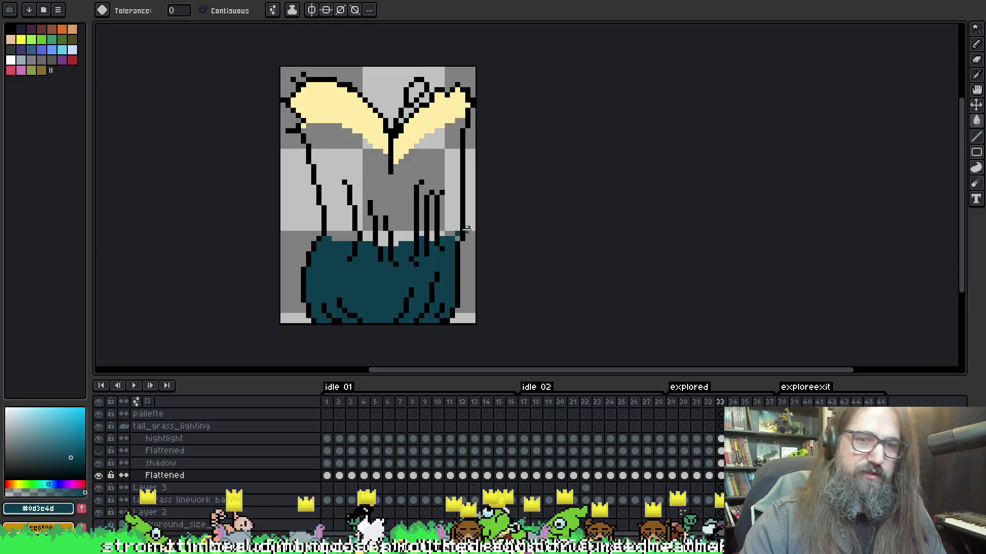
key(Right)
click(403, 277)
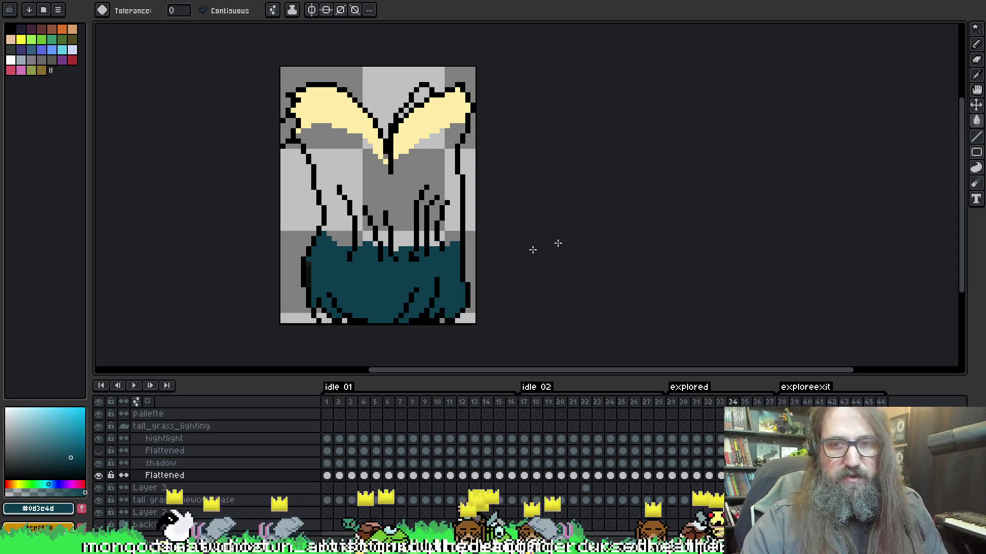
- Return to frame 29, magic-wand the teal-filled grass, and delete it
key(Left)
key(Left)
key(Left)
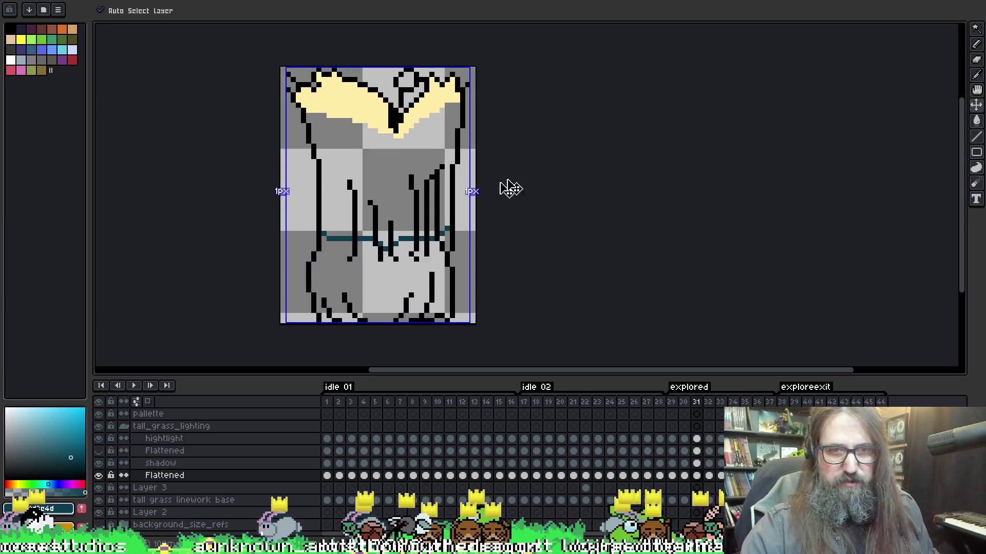
key(Left)
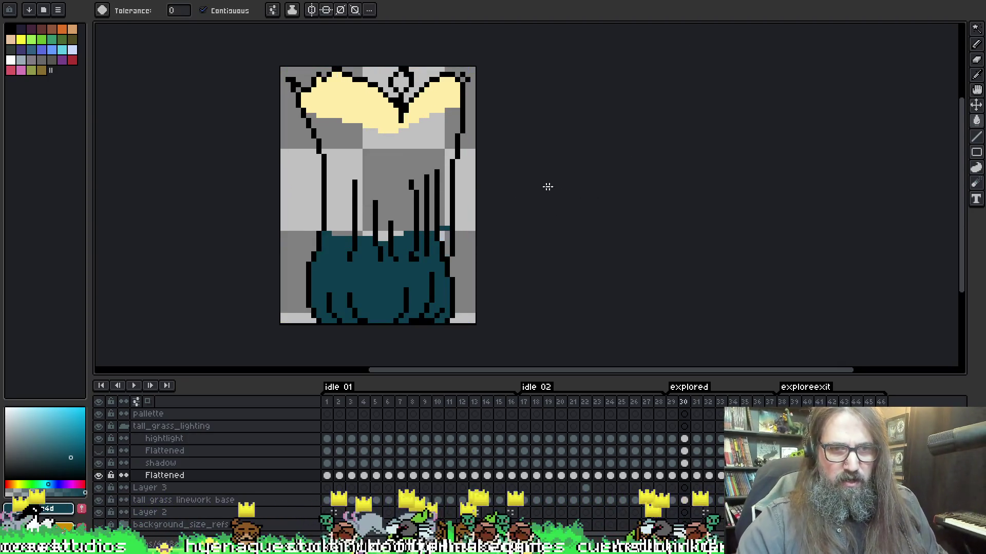
key(Left)
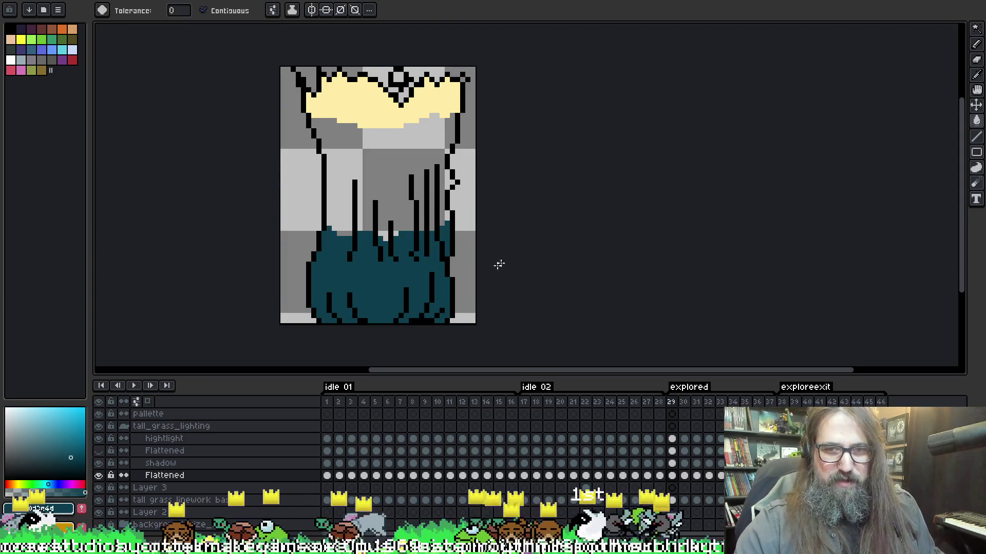
key(w)
click(380, 298)
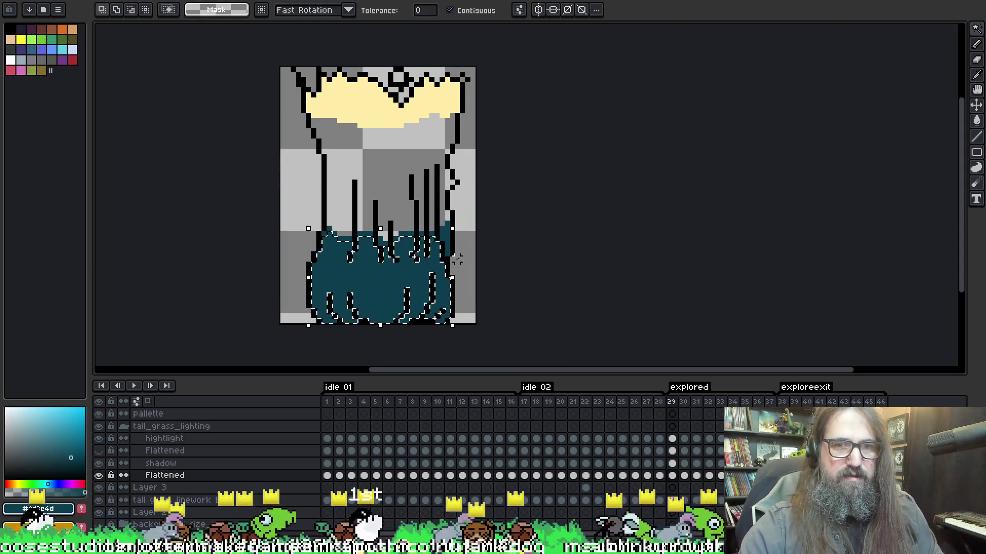
key(Delete)
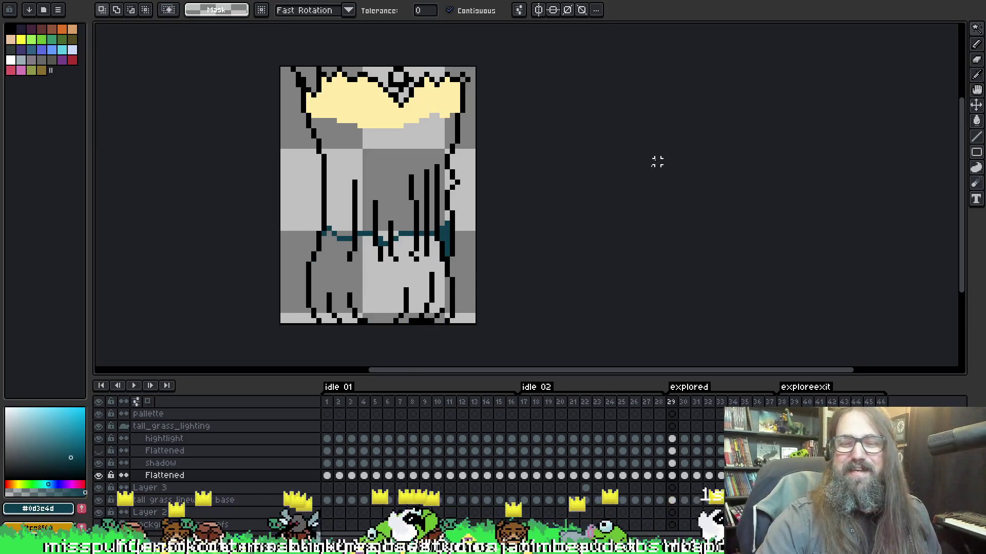
- Pan the canvas to bring the grass sprite back into view
scroll(656, 217, left, 10)
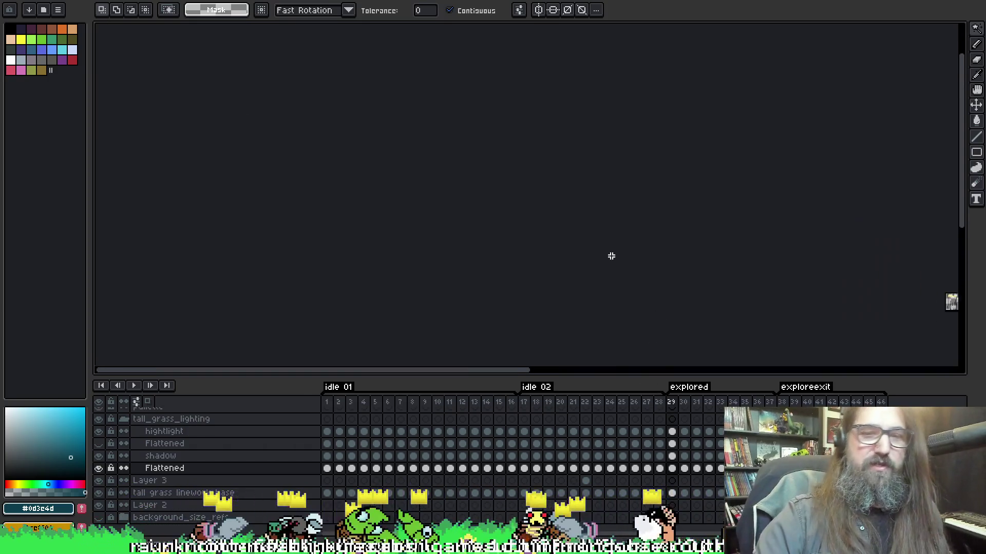
mouse_move(801, 191)
mouse_down()
mouse_move(220, 154)
mouse_move(362, 190)
mouse_up()
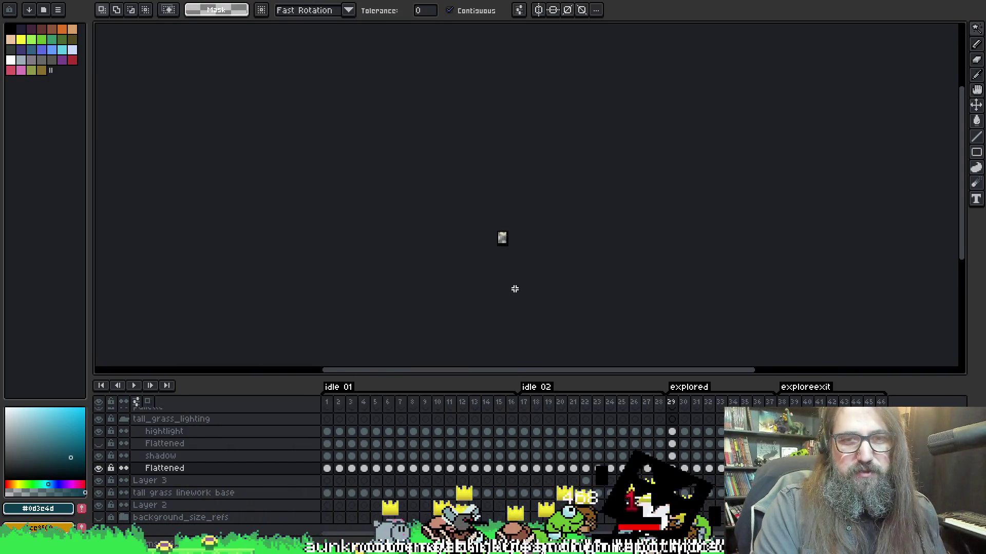
mouse_move(515, 230)
mouse_down()
mouse_move(554, 117)
mouse_move(551, 126)
mouse_up()
right_click(457, 223)
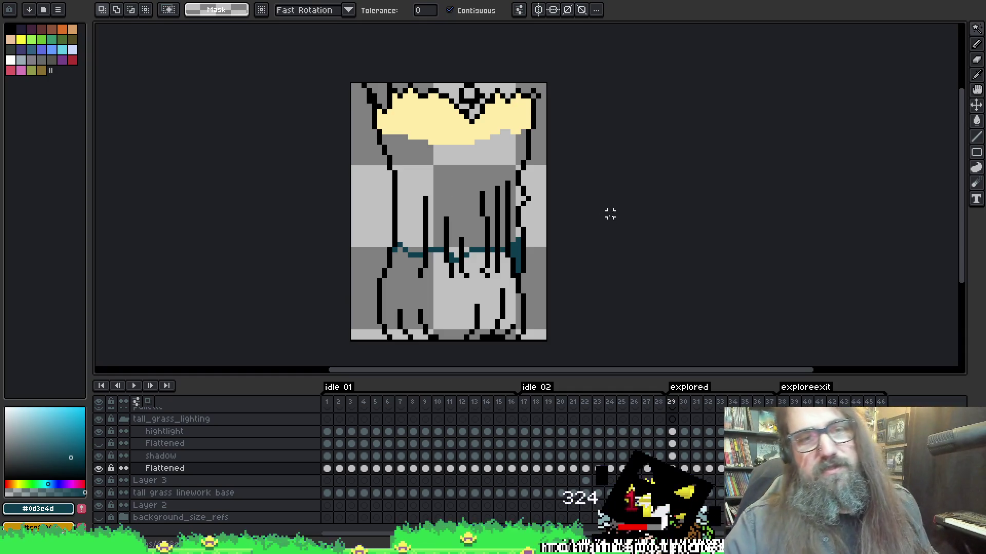
drag(609, 214, 608, 197)
key(b)
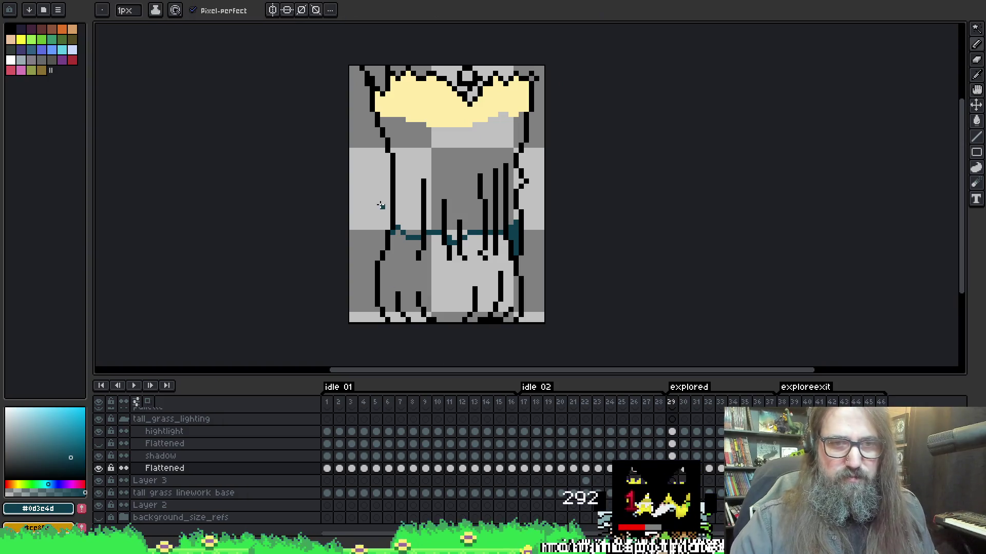
mouse_move(433, 228)
mouse_down()
mouse_move(443, 211)
mouse_move(414, 226)
mouse_up()
right_click(456, 221)
click(506, 235)
- Magic-wand select the grass below the teal line on frame 29's Flattened layer
key(i)
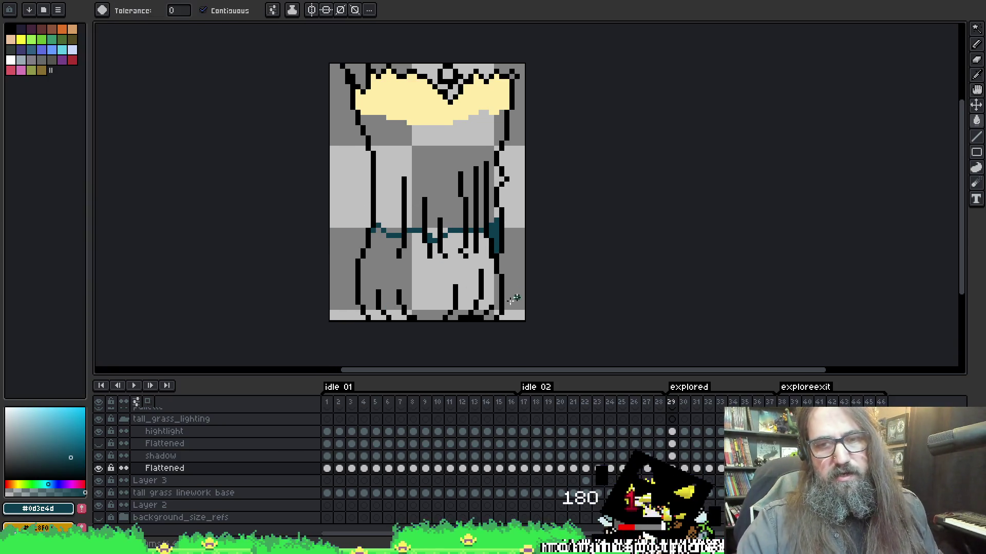
key(i)
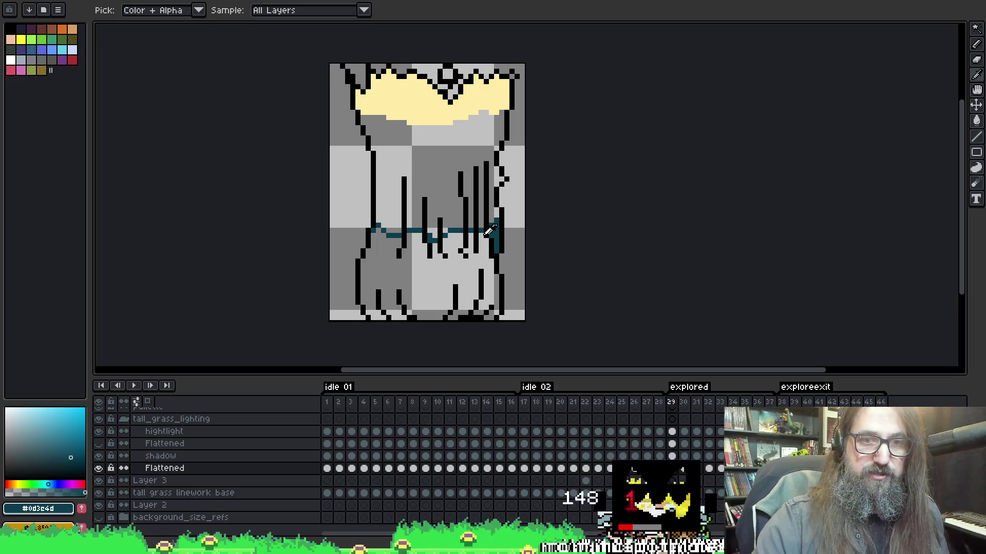
key(b)
key(alt)
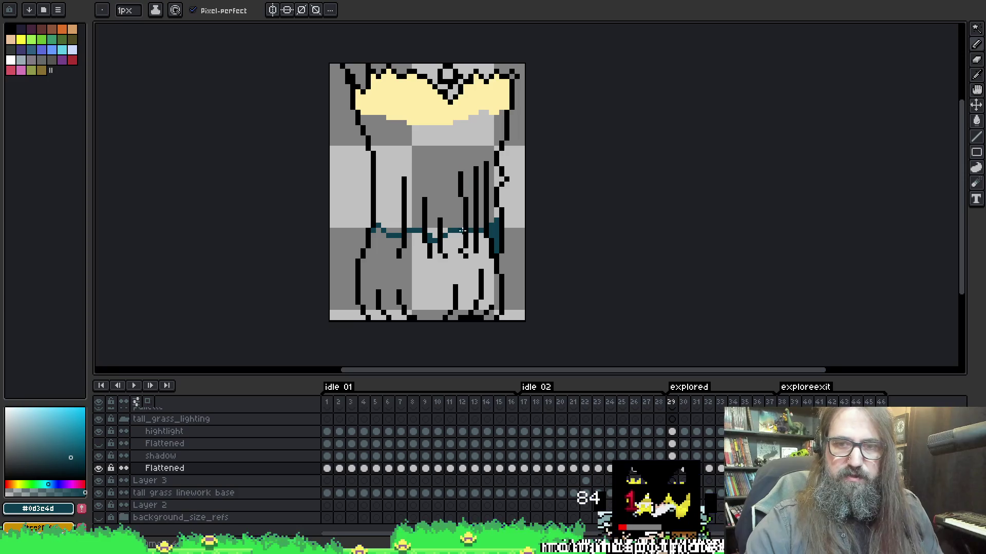
key(w)
click(454, 263)
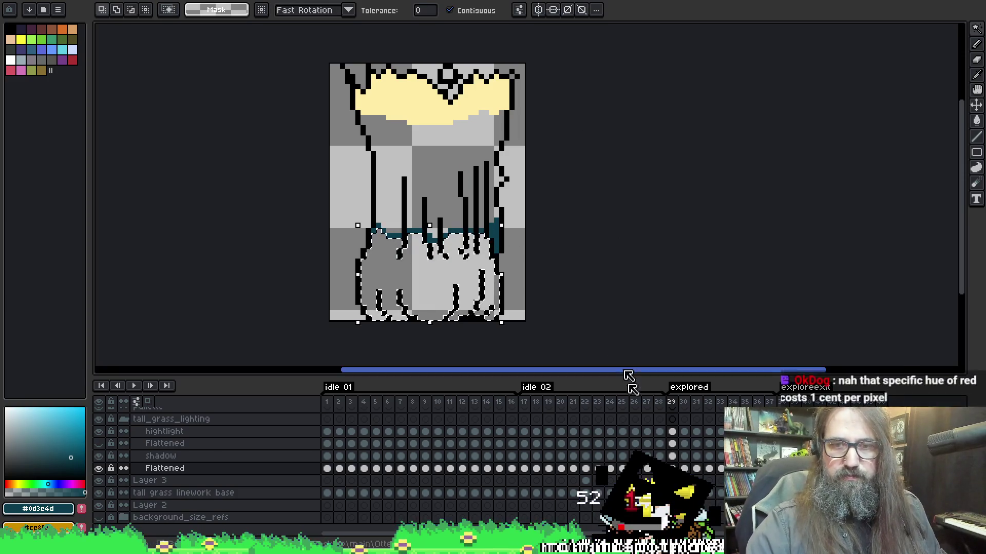
- Bucket-fill frame 29's selected lower grass with #0d3e4d on the shadow layer, then advance to frame 30
click(672, 456)
key(g)
click(486, 278)
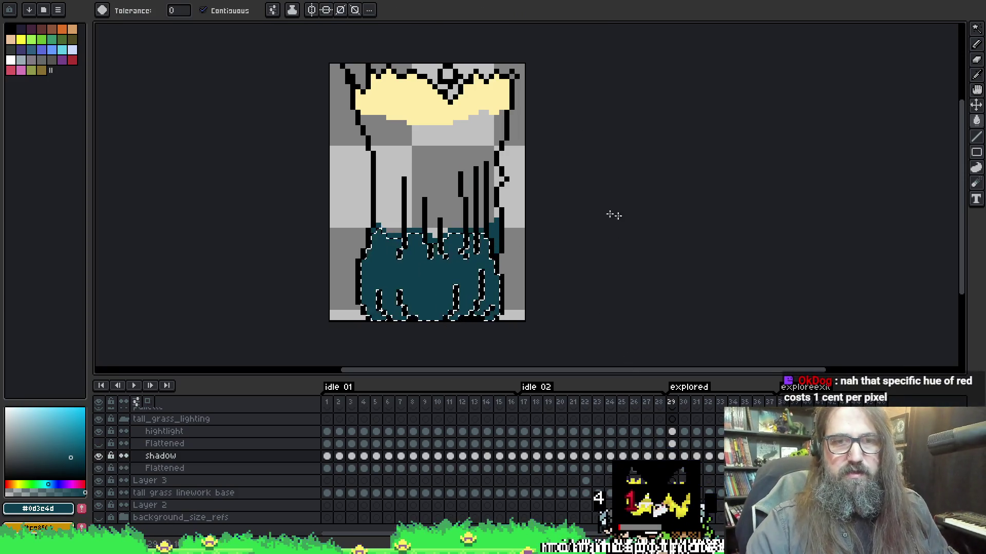
key(Right)
key(w)
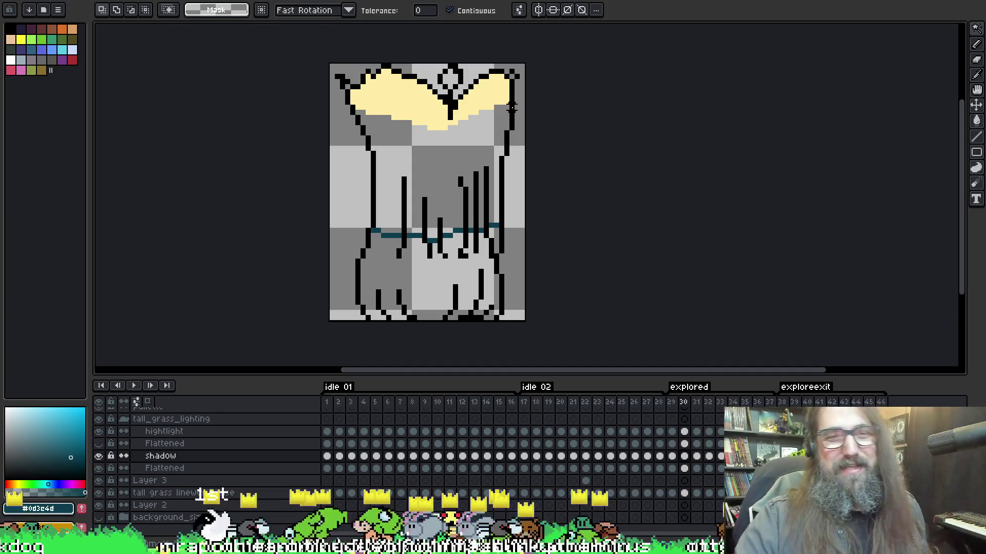
key(g)
key(alt+Down)
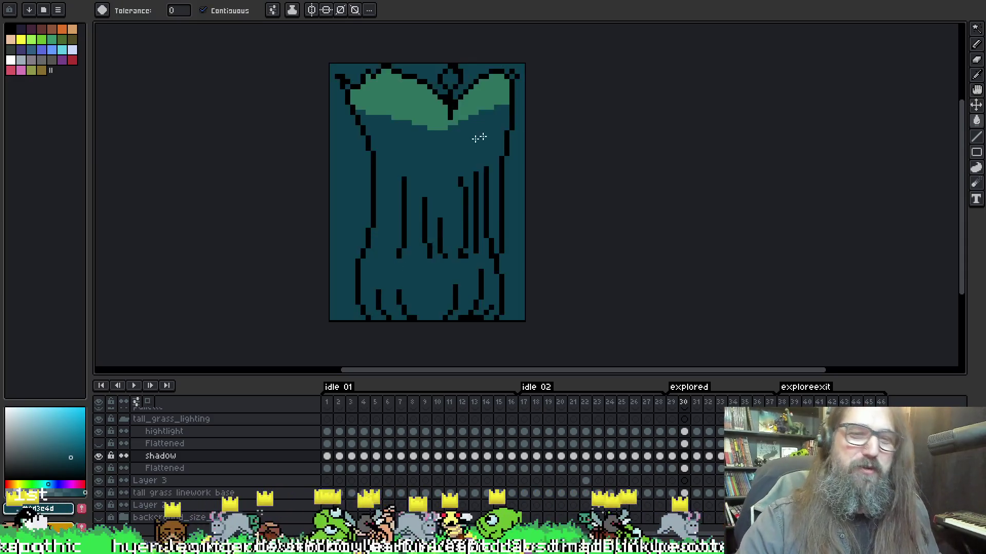
- Wand-select frame 30's lower grass, fill it teal on the shadow layer, and deselect
key(w)
click(435, 277)
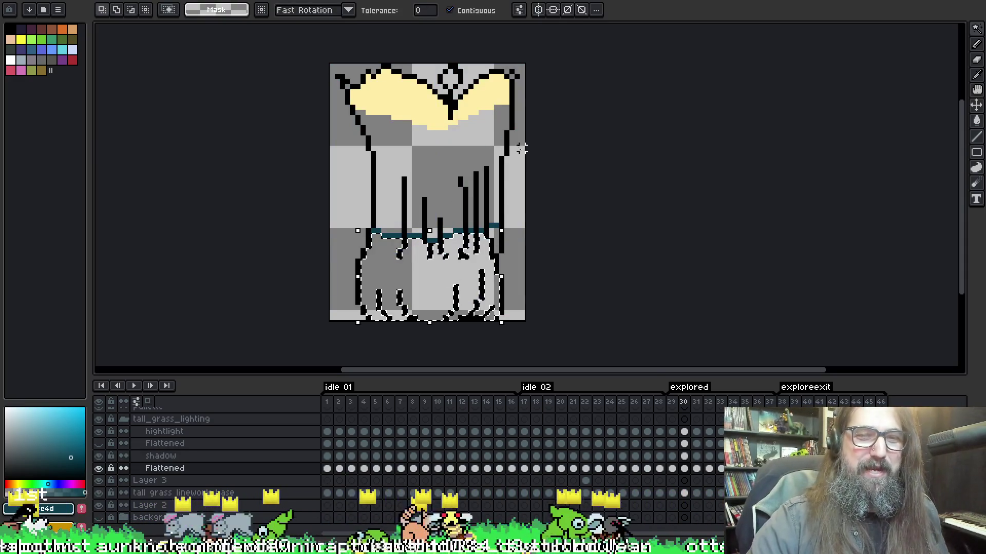
click(686, 457)
key(g)
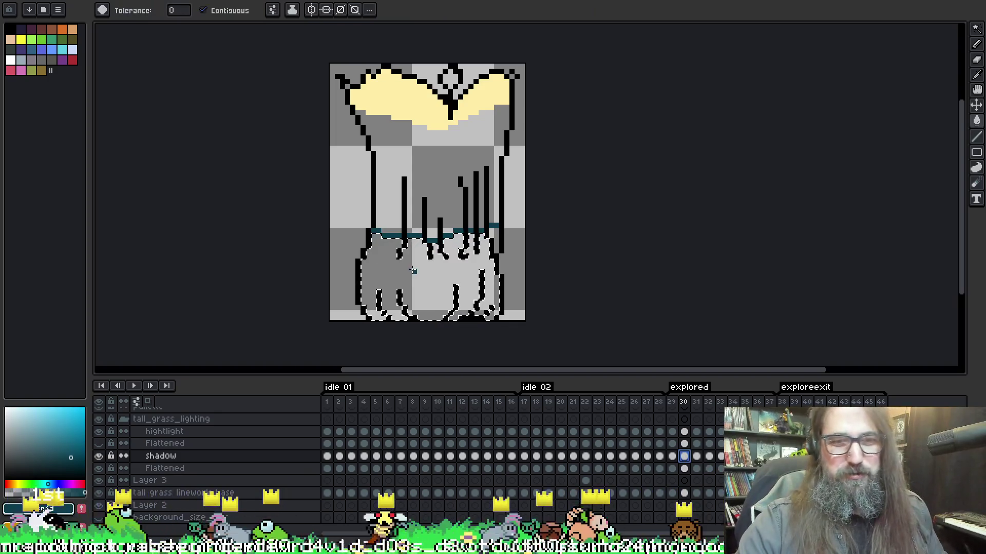
click(431, 277)
key(ctrl+d)
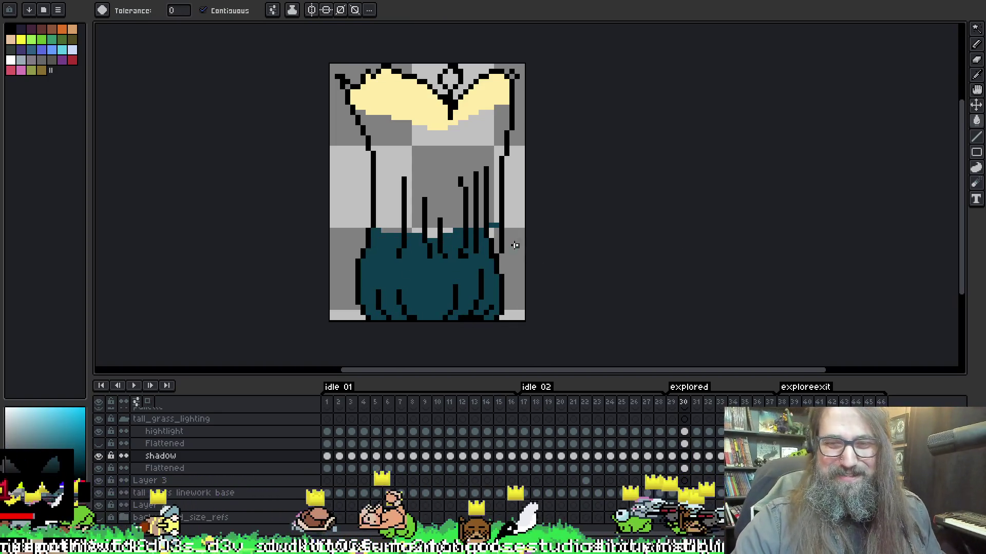
key(b)
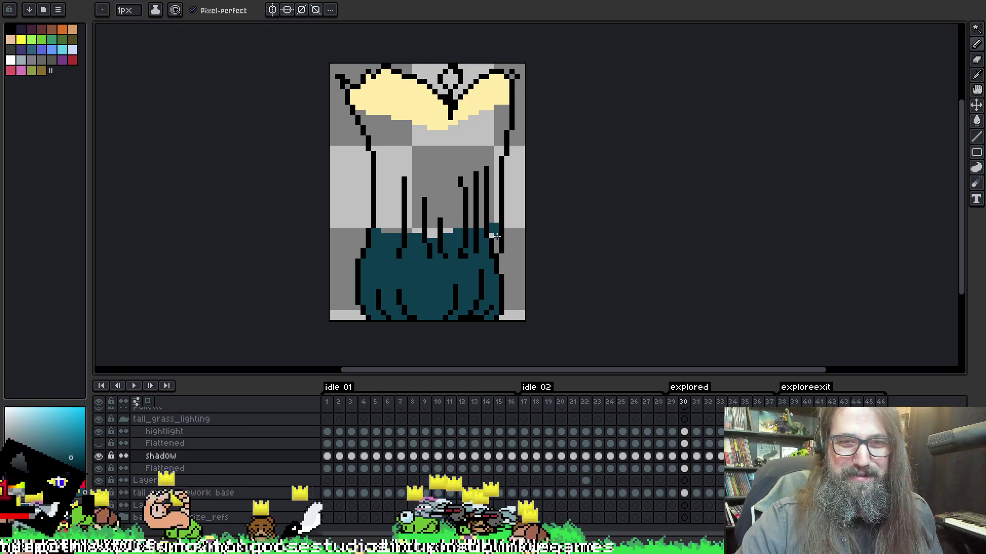
key(period)
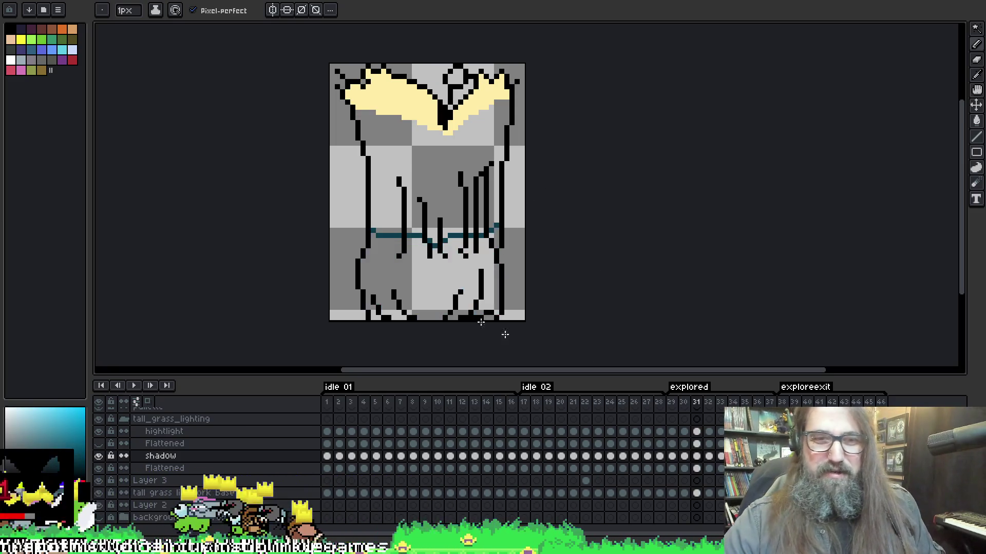
- On frame 31, clear a trial selection and save the file
key(w)
click(496, 229)
key(ctrl+d)
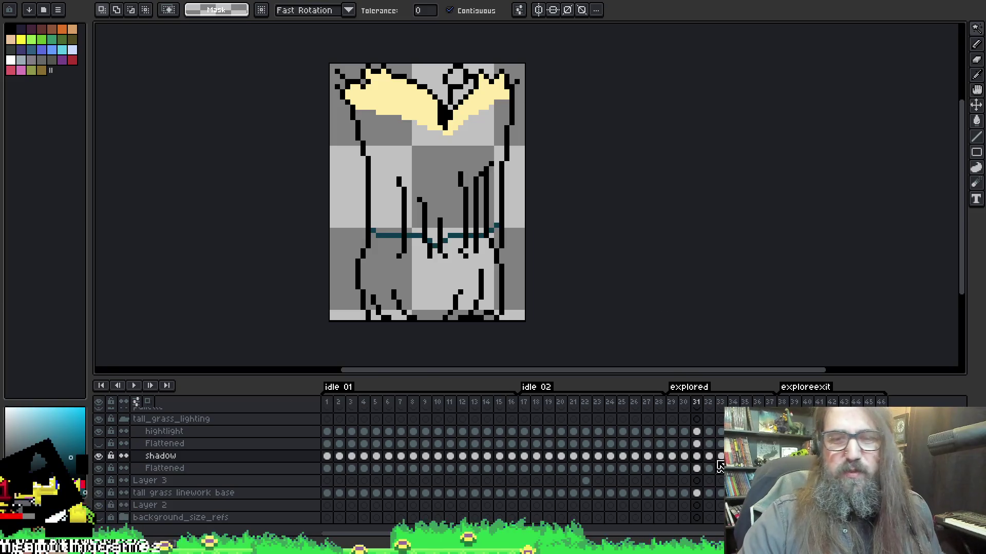
key(ctrl+s)
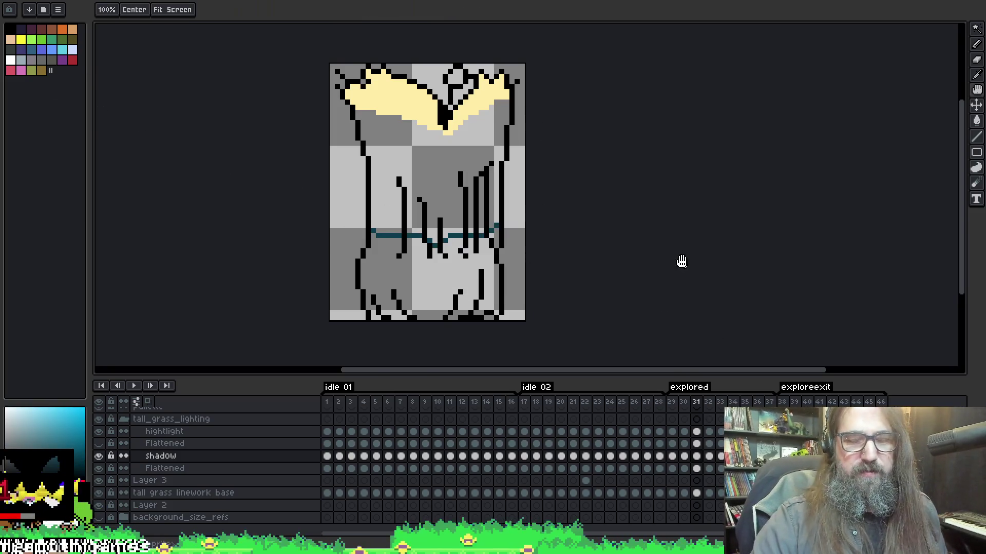
drag(681, 260, 700, 255)
key(ctrl+s)
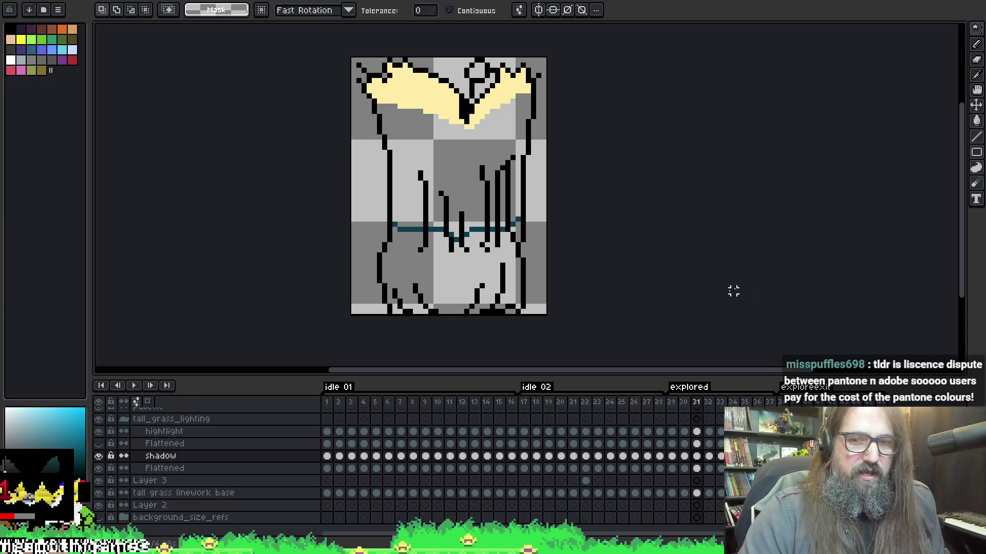
- Fill frame 31's selected lower grass teal on the shadow layer, undoing a stray whole-sprite fill
click(696, 468)
click(446, 269)
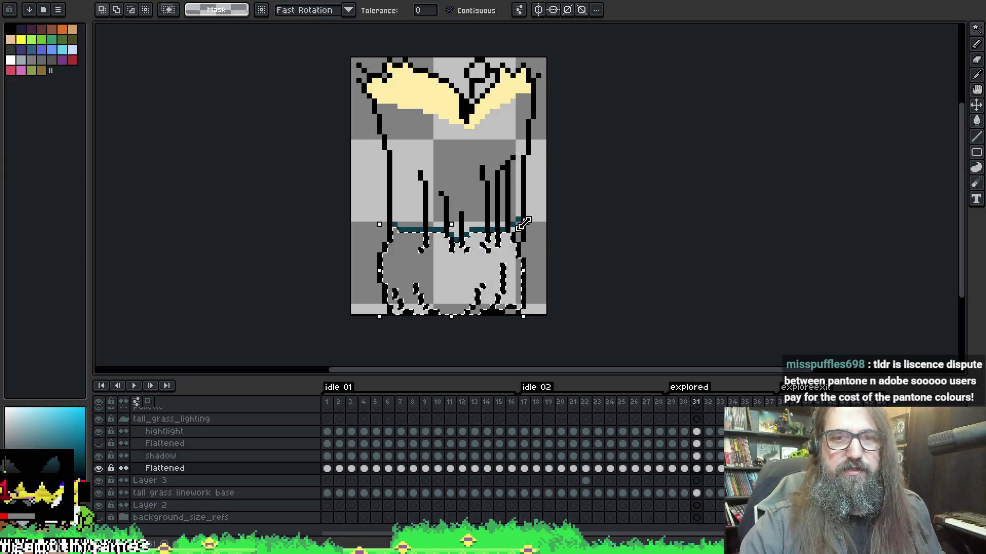
drag(523, 223, 522, 219)
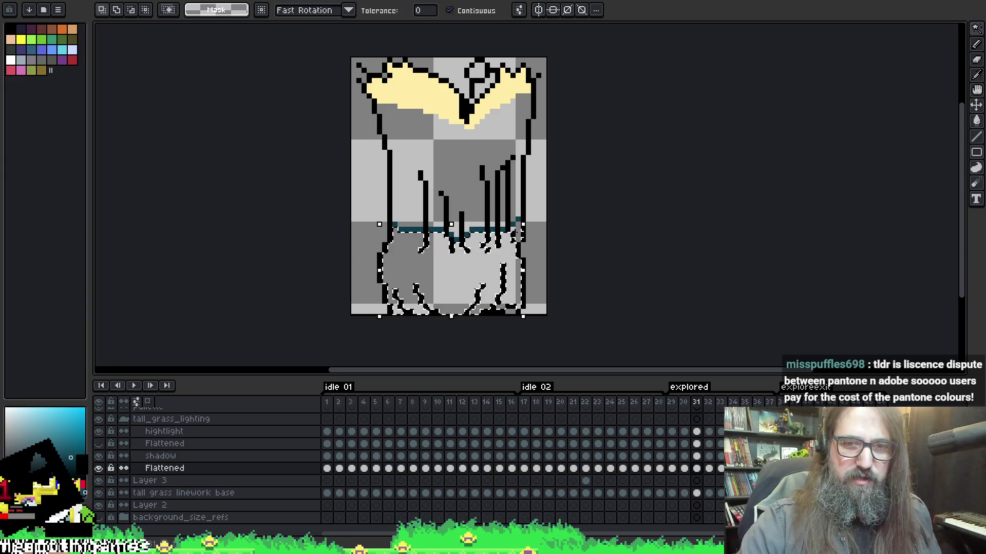
click(698, 456)
key(g)
click(485, 245)
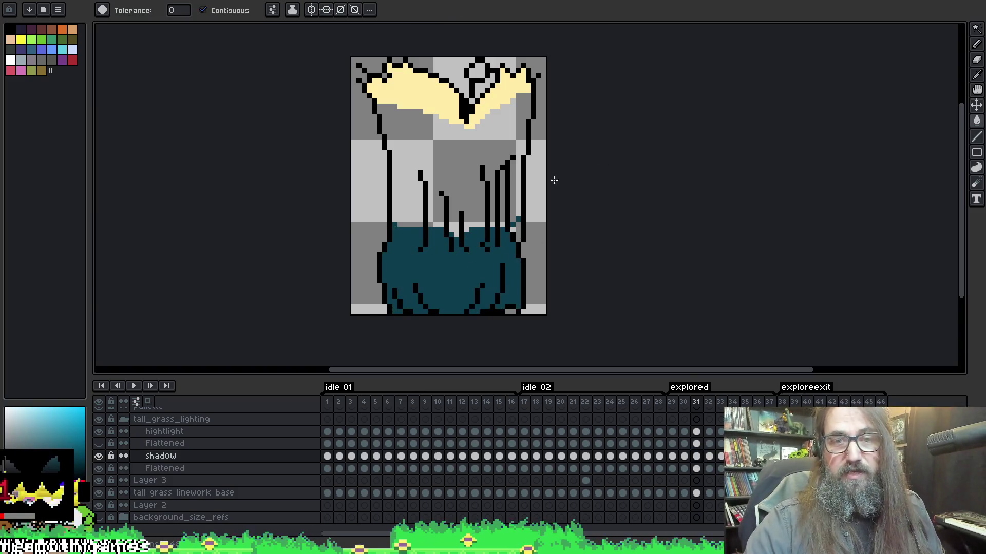
click(513, 232)
key(ctrl+z)
key(b)
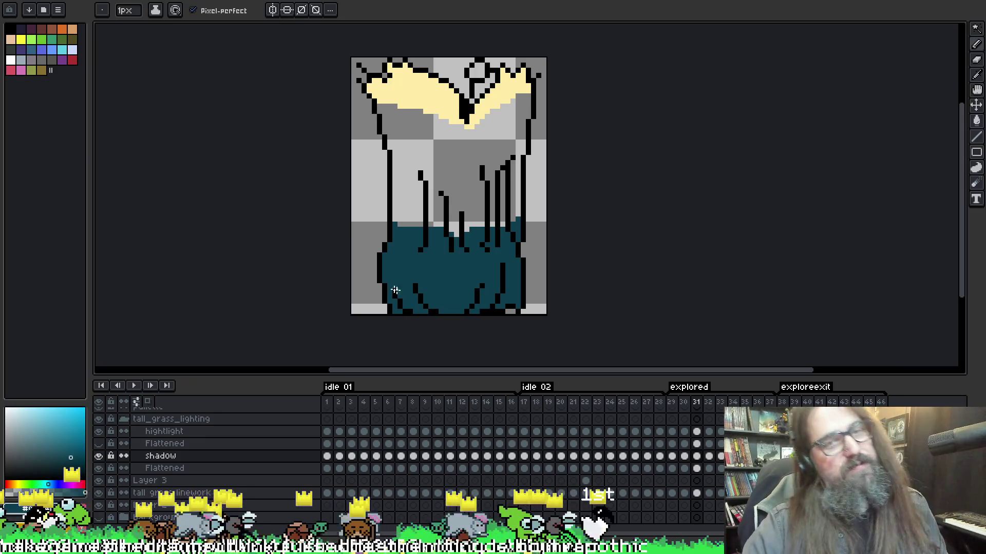
key(period)
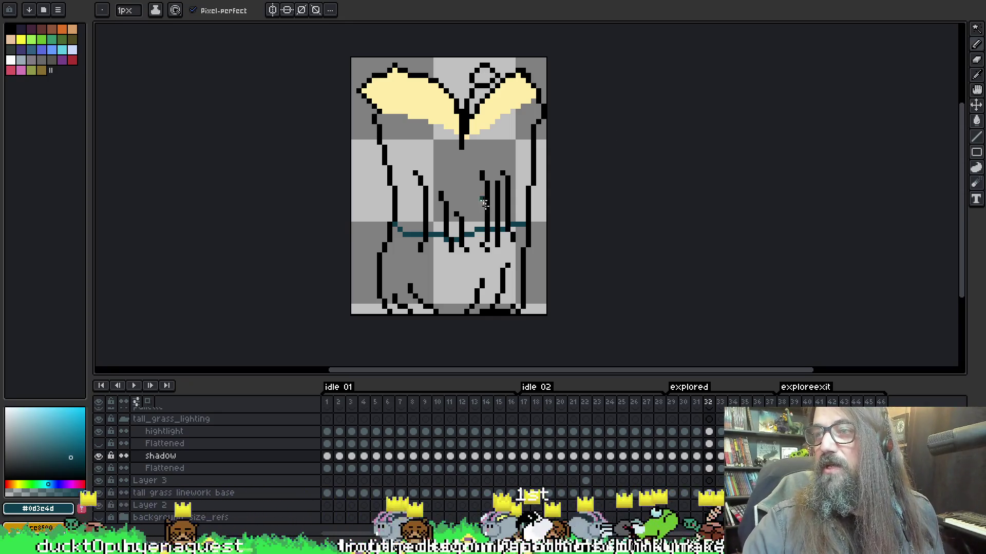
- Undo a teal fill on the wrong layer and wand-select frame 32's lower grass on Flattened
key(g)
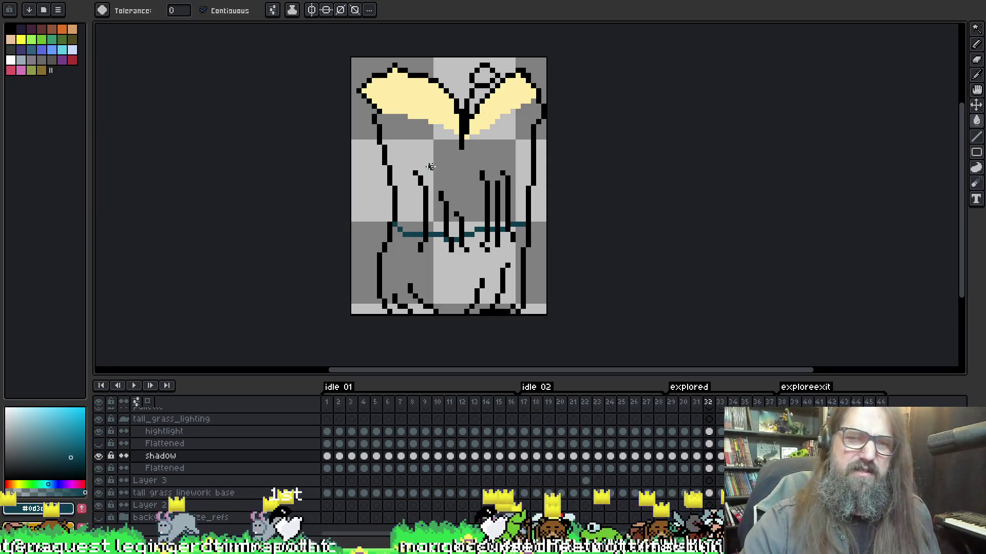
key(ctrl)
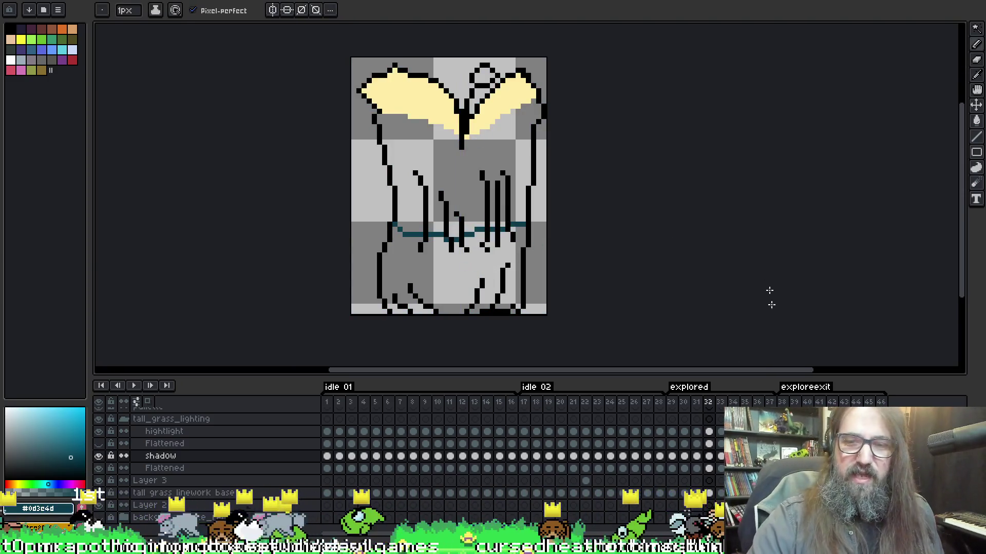
click(710, 468)
key(g)
click(441, 275)
key(ctrl+z)
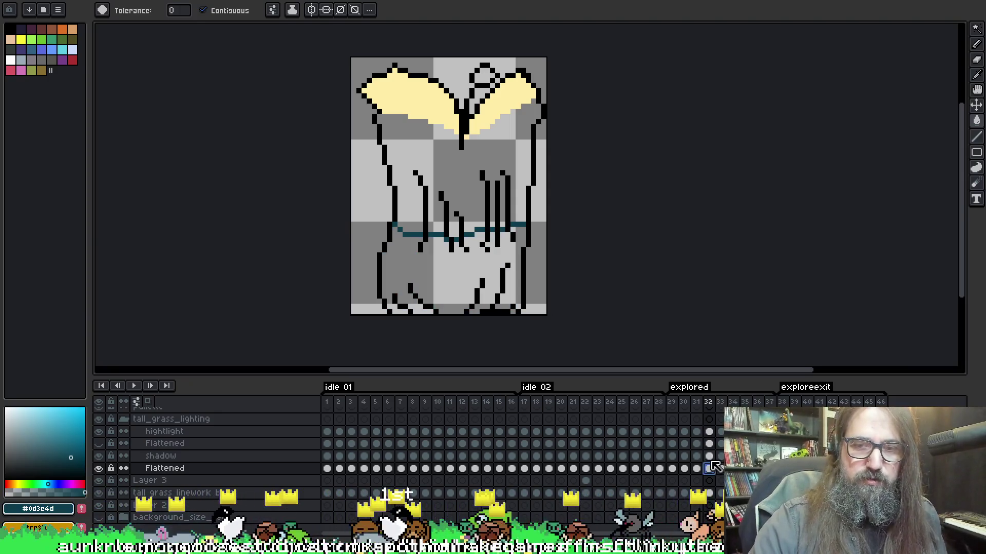
click(709, 456)
click(709, 468)
key(w)
click(440, 275)
- Bucket-fill frame 32's selected lower grass with dark teal on the shadow layer
key(b)
click(710, 456)
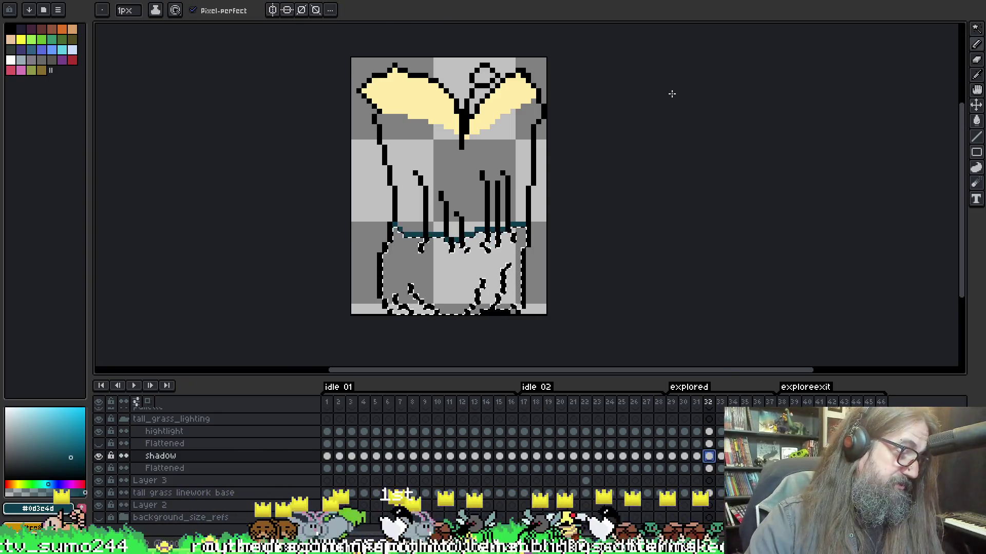
key(f)
key(ctrl+z)
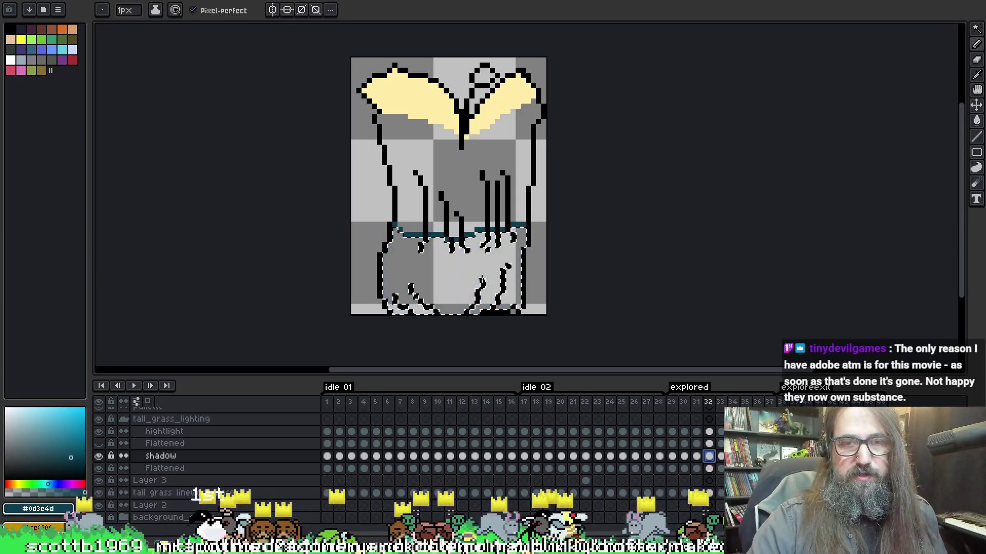
key(g)
click(451, 277)
- Fill frame 33's lower grass teal on the shadow layer, then move to frame 34's Flattened layer
click(720, 468)
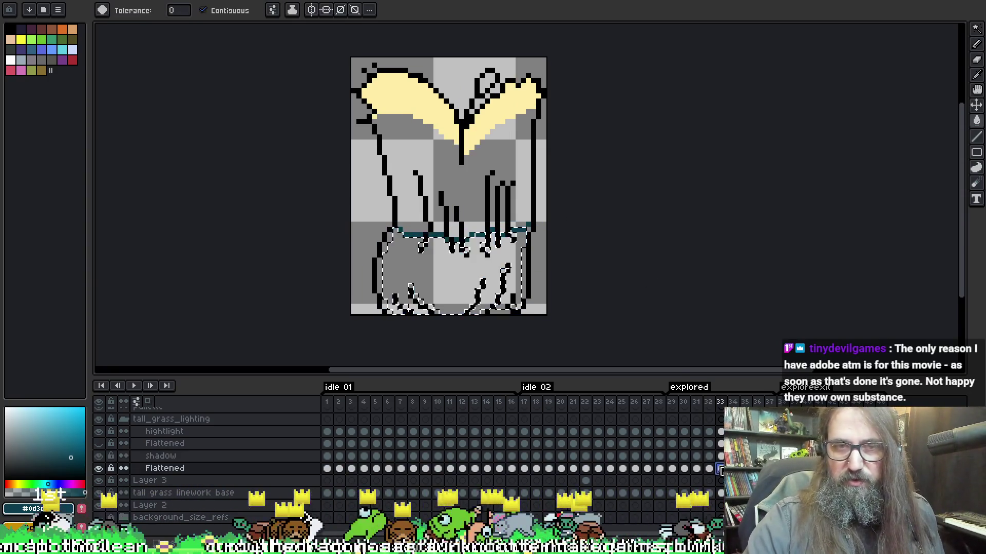
key(v)
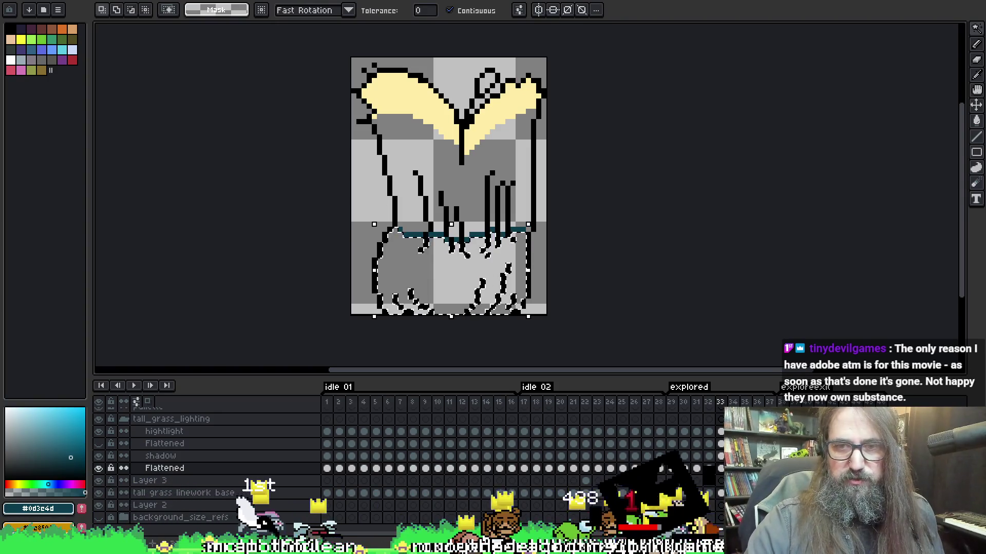
key(Up)
key(g)
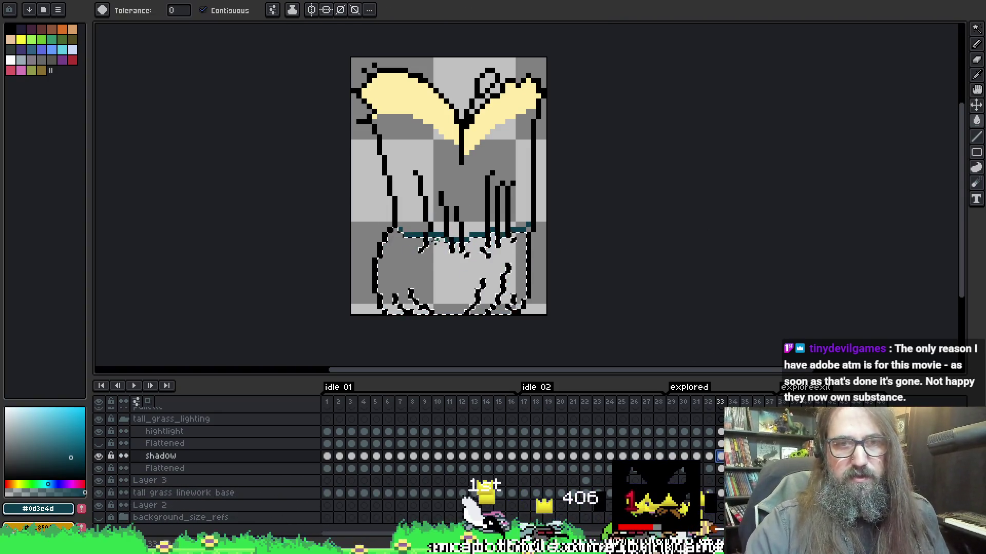
key(Right)
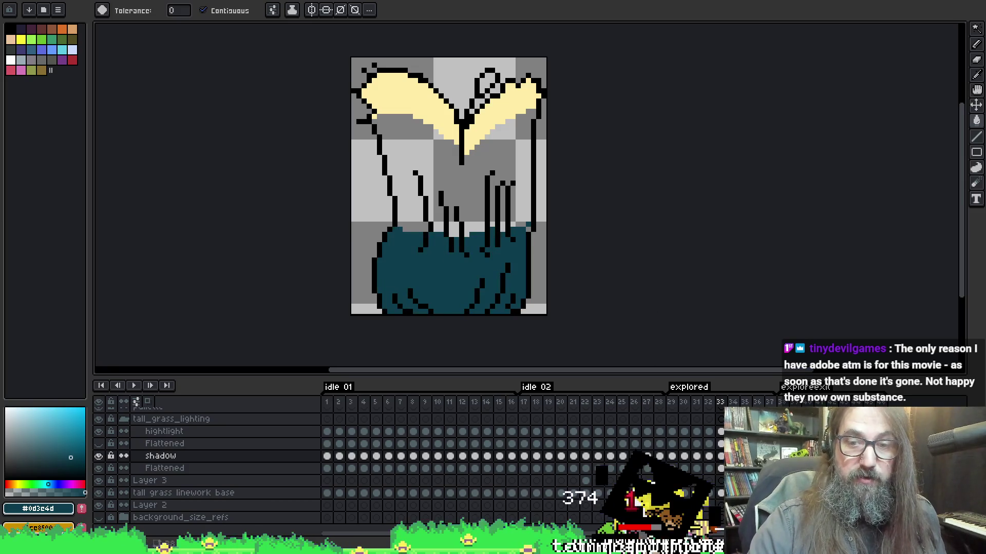
key(Down)
- Fill the selected lower grass with dark teal on the shadow layer
key(w)
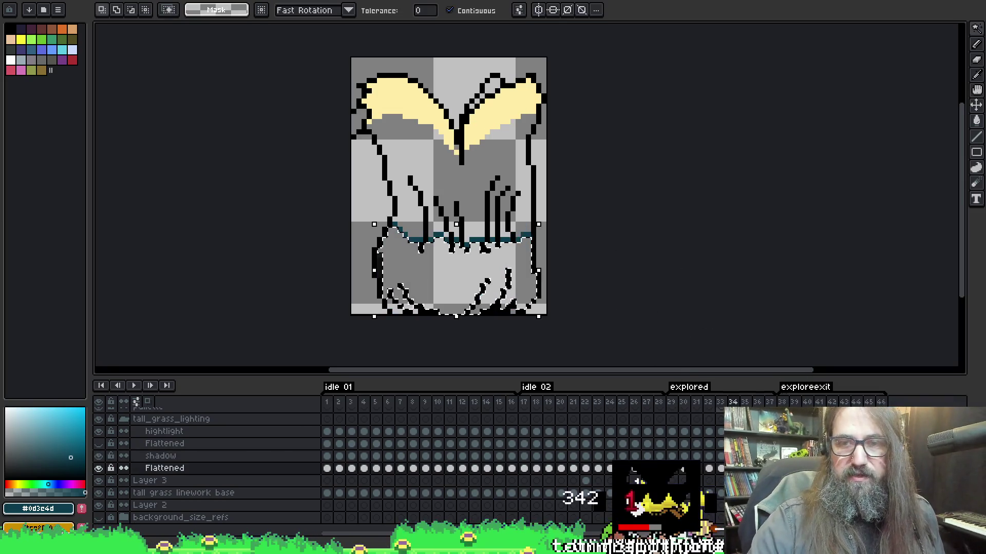
key(Up)
key(g)
key(f)
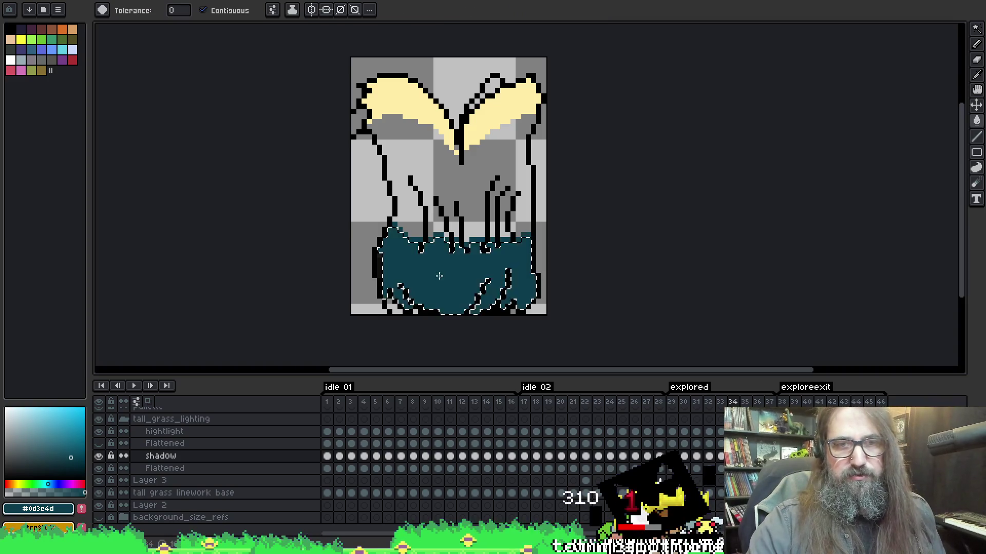
key(b)
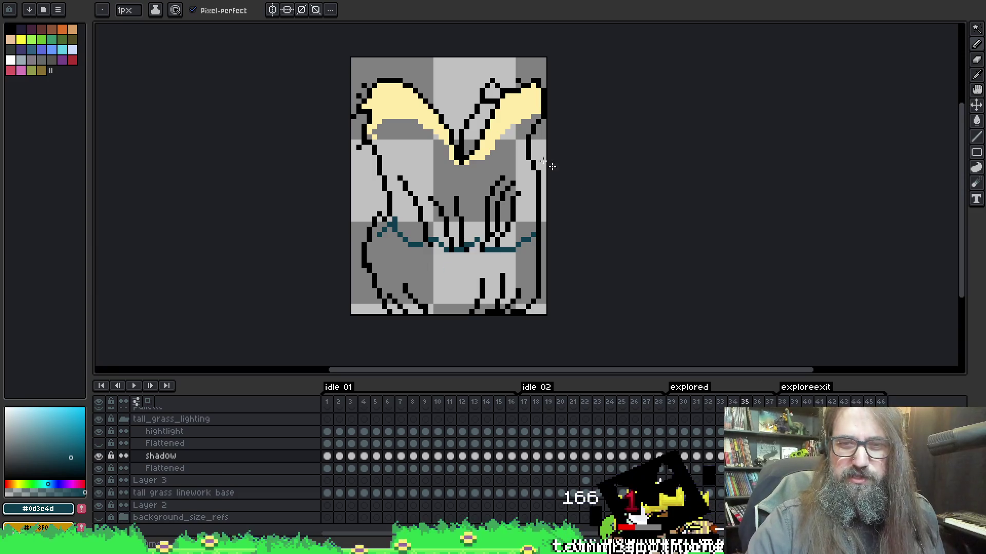
- Magic-wand select frame 35's lower grass on the Flattened layer
key(w)
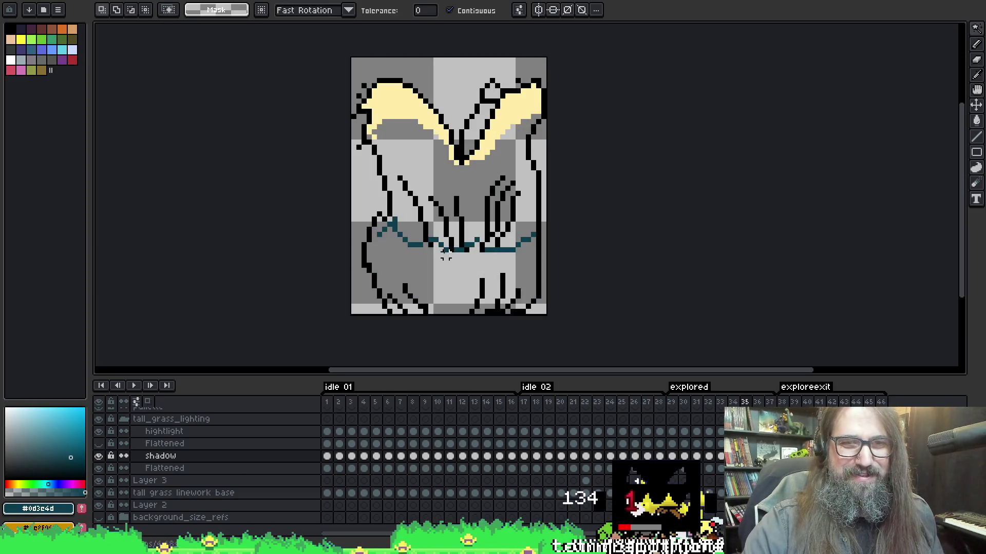
key(b)
key(w)
click(414, 254)
key(b)
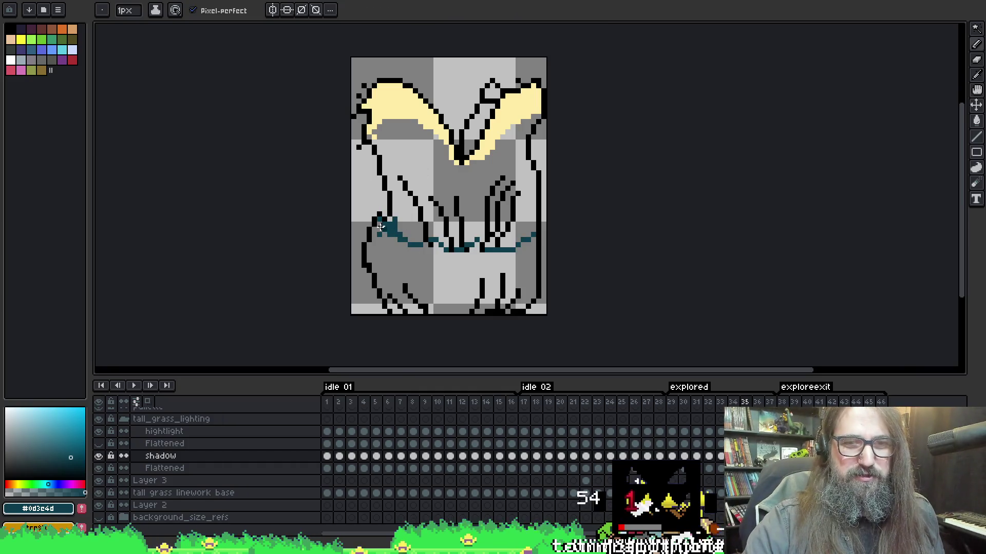
key(w)
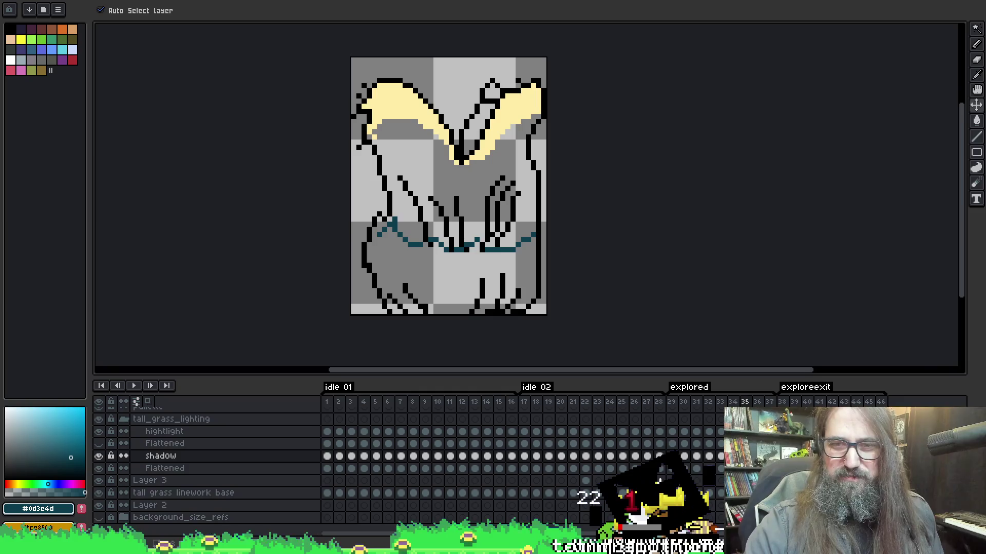
ctrl+click(445, 228)
click(440, 279)
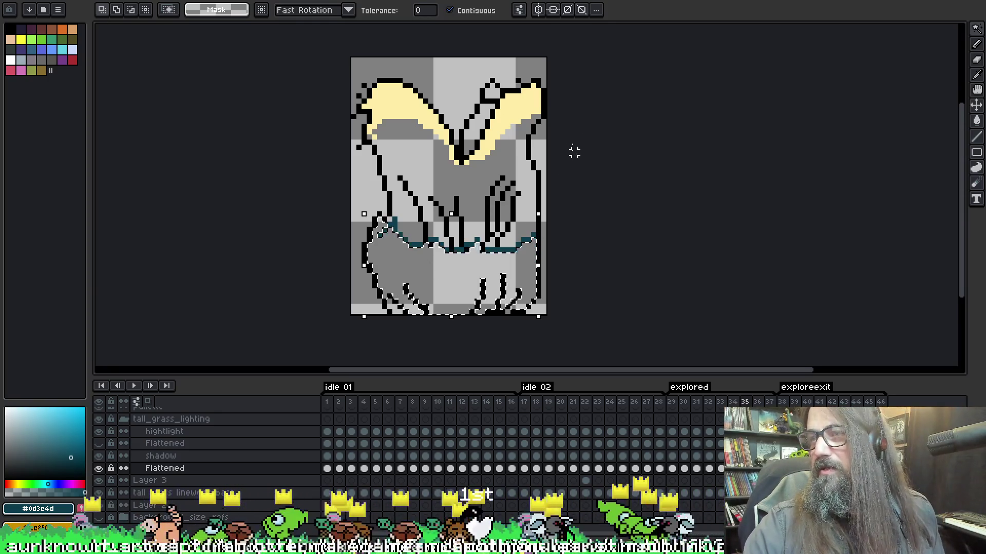
drag(487, 259, 470, 251)
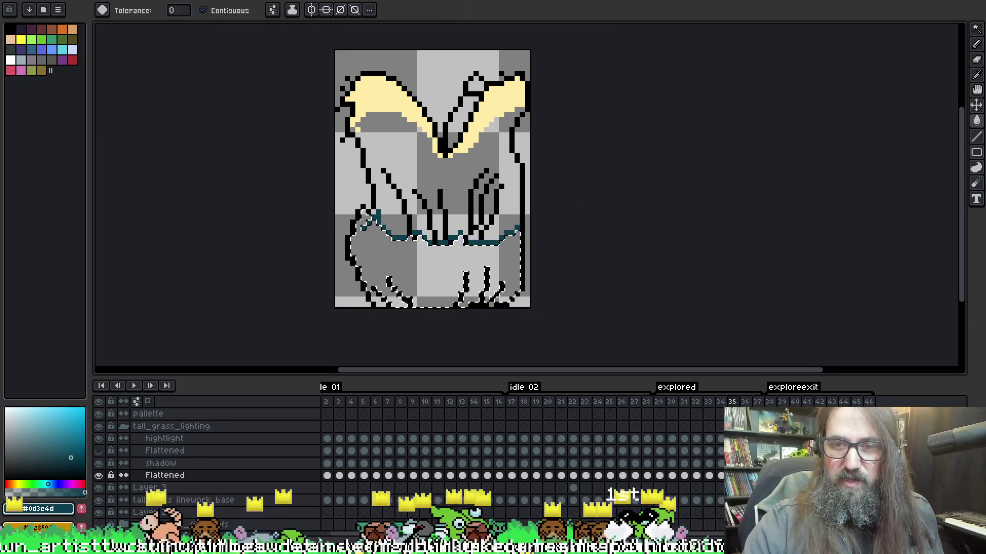
key(ctrl+d)
- Bucket-fill frame 35's lower grass with #0d3e4d on the shadow layer, then advance to frame 36
key(v)
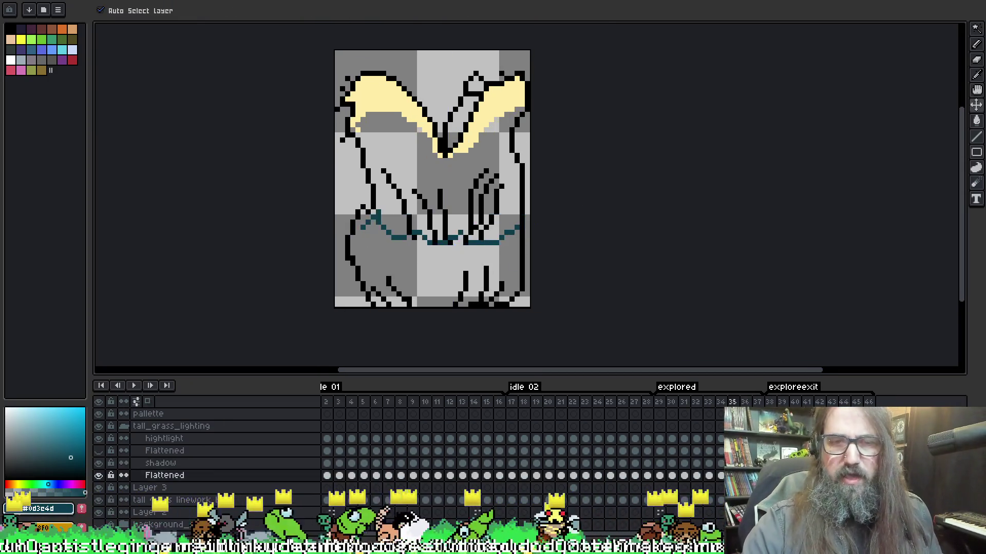
key(w)
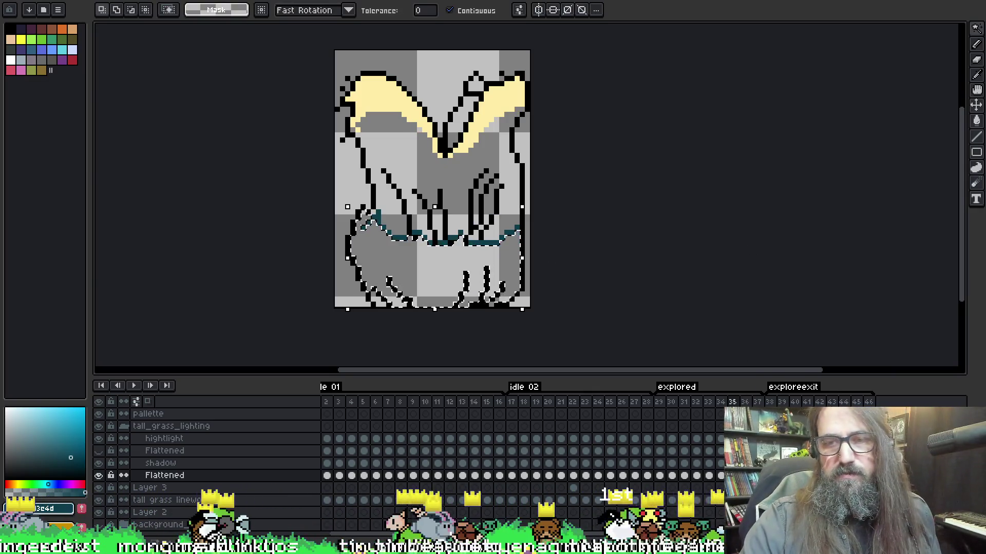
click(160, 463)
key(g)
click(437, 272)
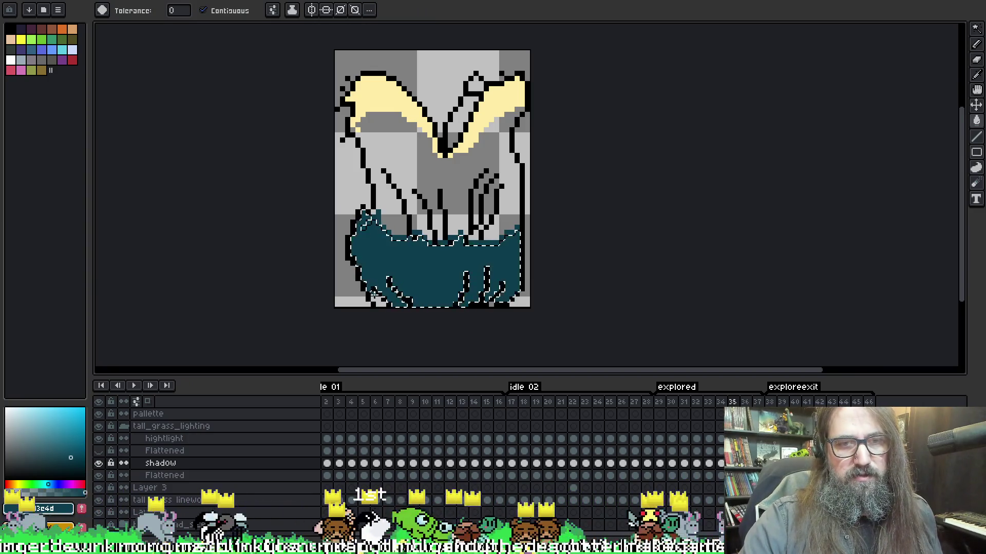
key(b)
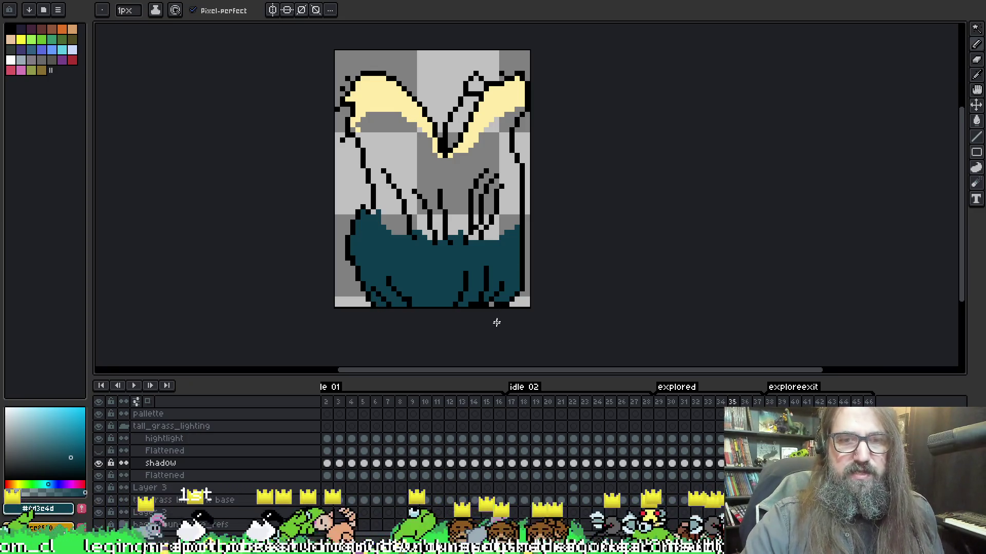
key(alt)
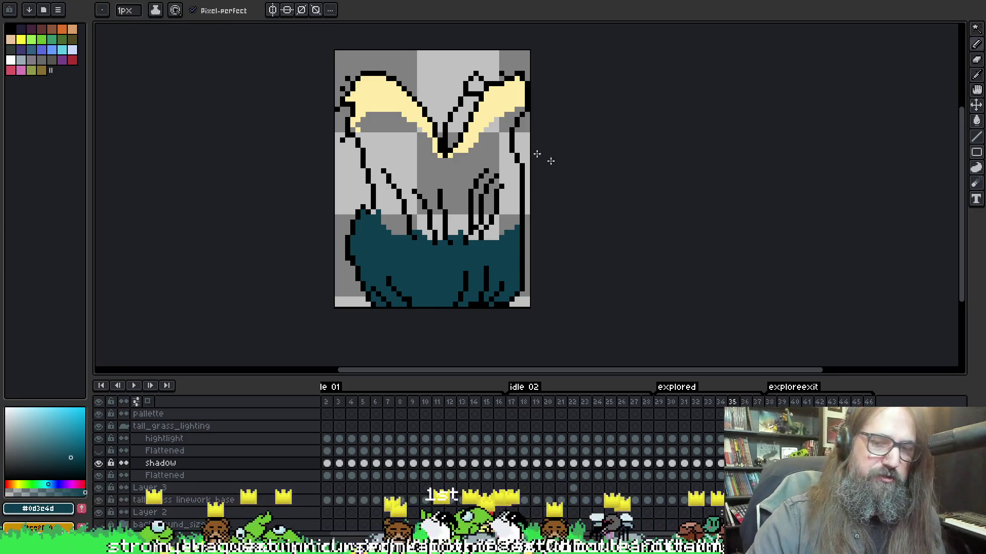
key(period)
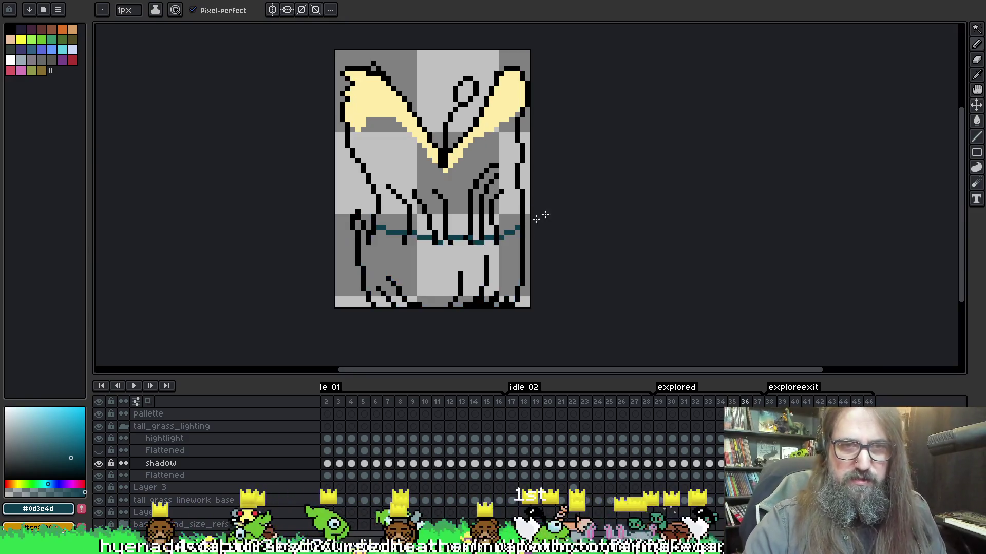
- Wand-select frame 36's lower grass on Flattened, fill it teal on shadow, and deselect
key(w)
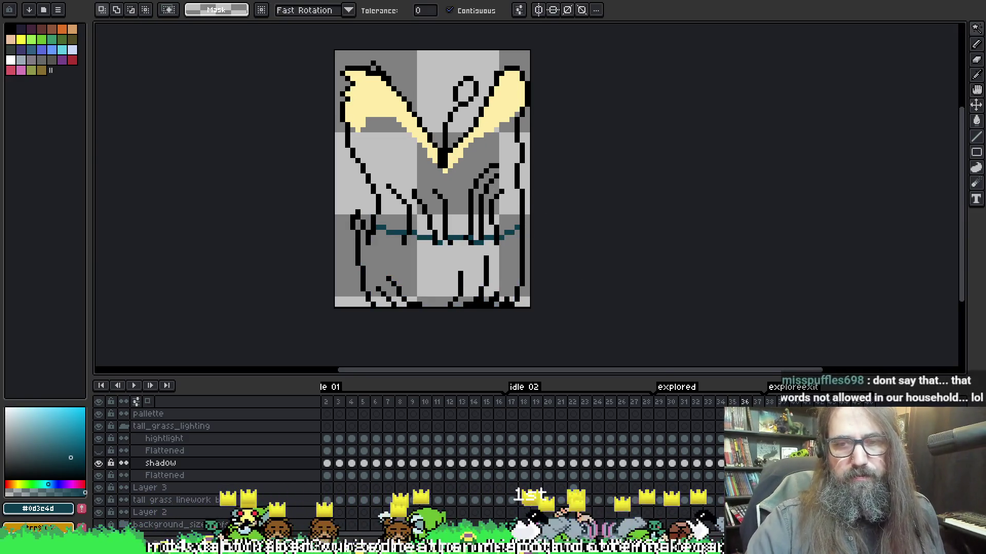
key(Down)
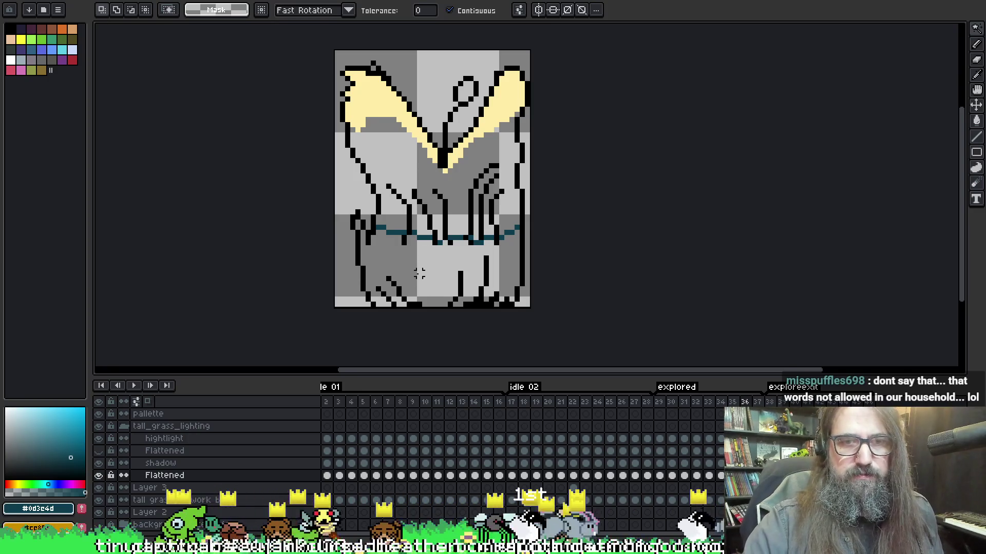
click(357, 223)
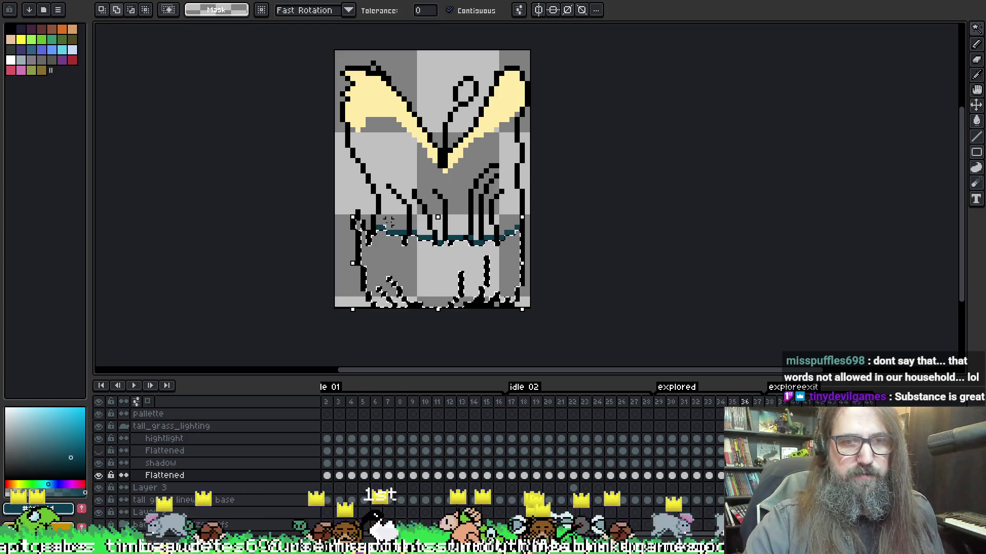
key(Up)
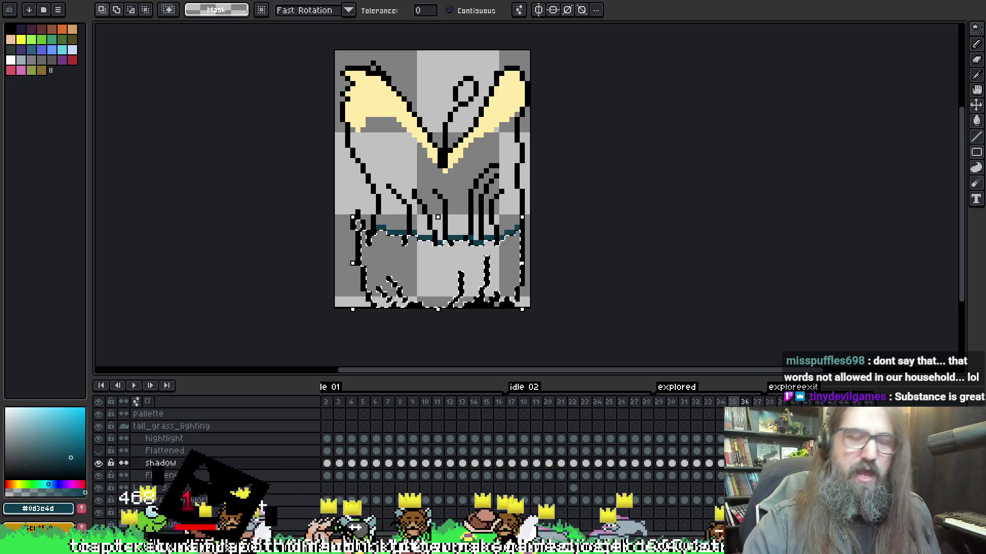
key(g)
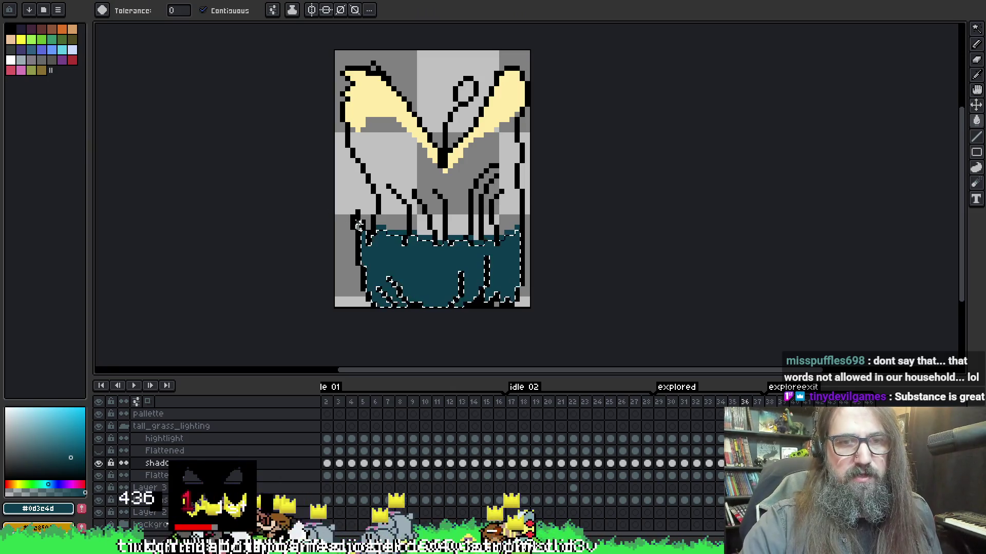
key(ctrl+d)
key(b)
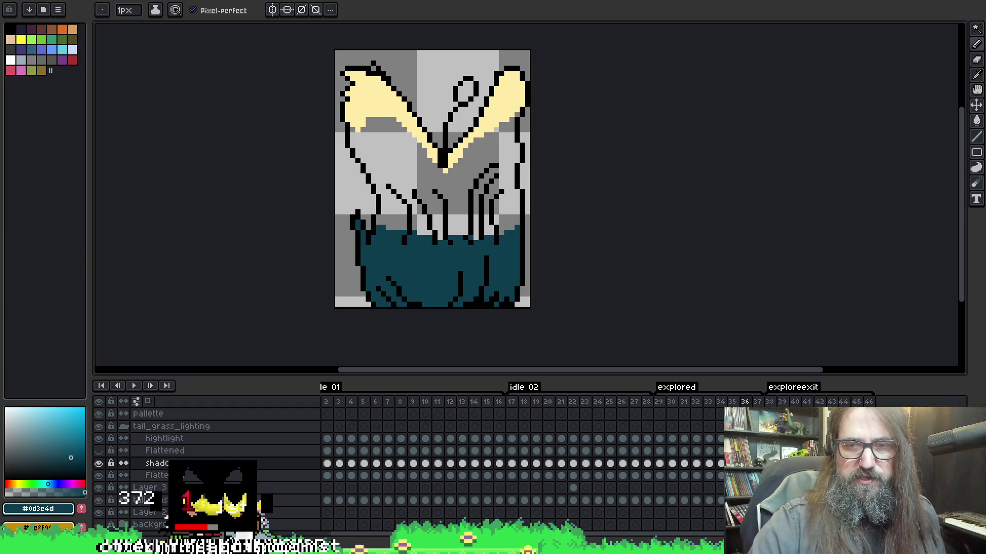
- On frame 37, magic-wand select the lower grass on the Flattened layer
key(Right)
key(Down)
key(w)
shift+click(354, 246)
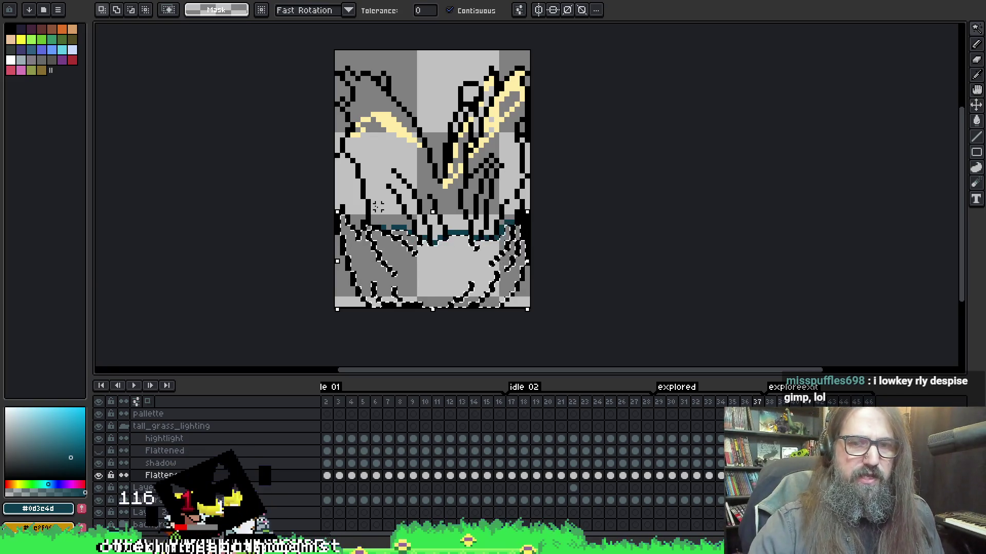
- Make the shadow layer active and sample the dark teal colour
key(Return)
click(160, 463)
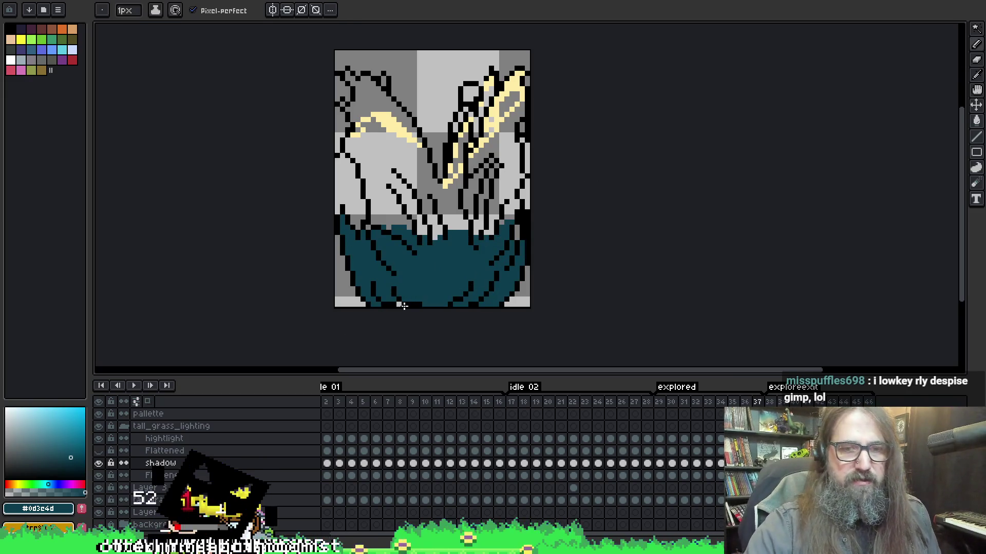
key(i)
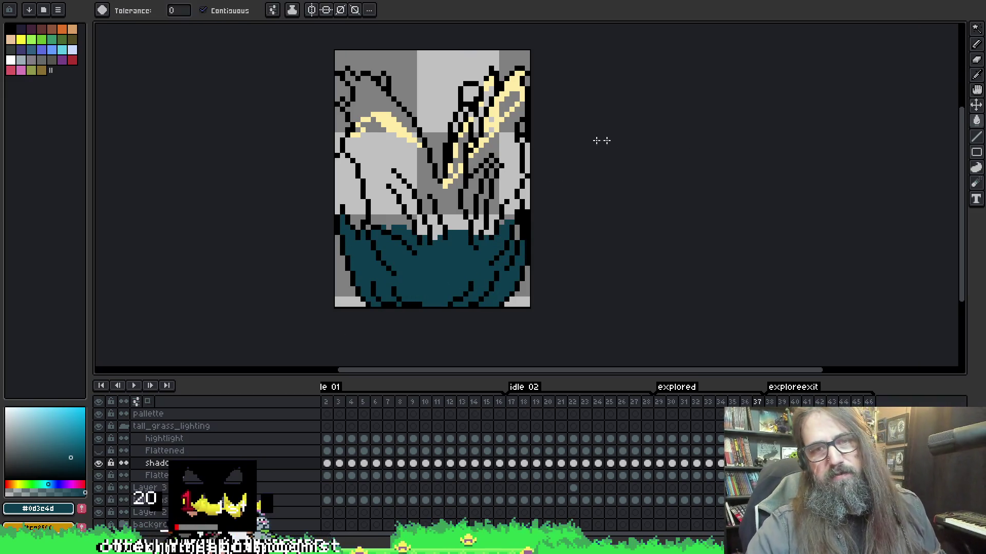
key(b)
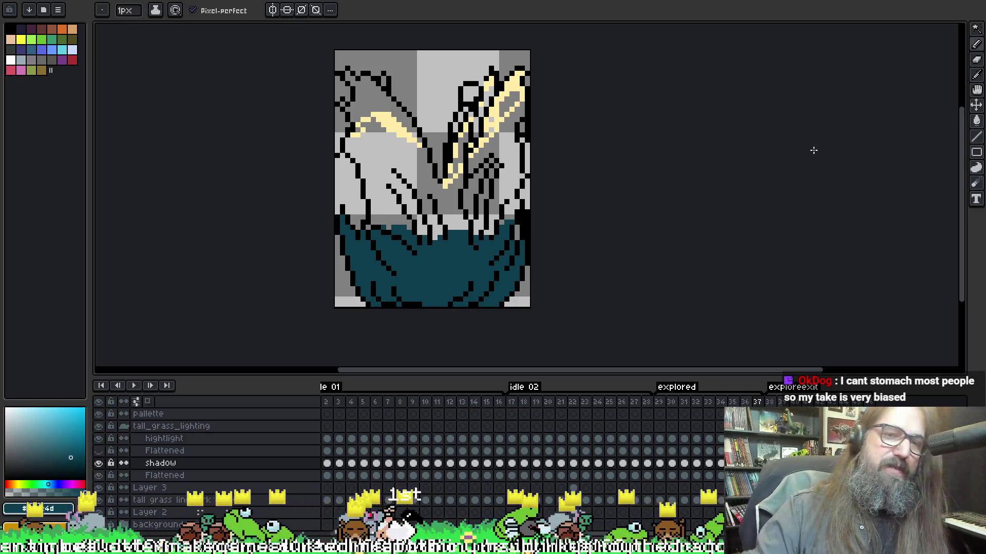
- Fill frame 37's lower grass teal, undo a stray fill of the grey areas, and advance to frame 38
key(g)
click(515, 233)
key(ctrl+z)
key(b)
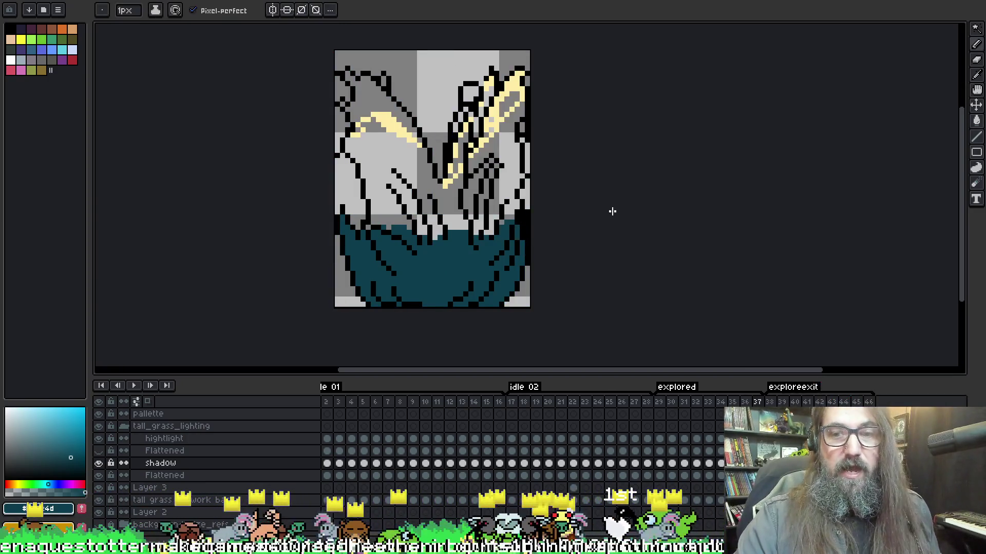
key(Right)
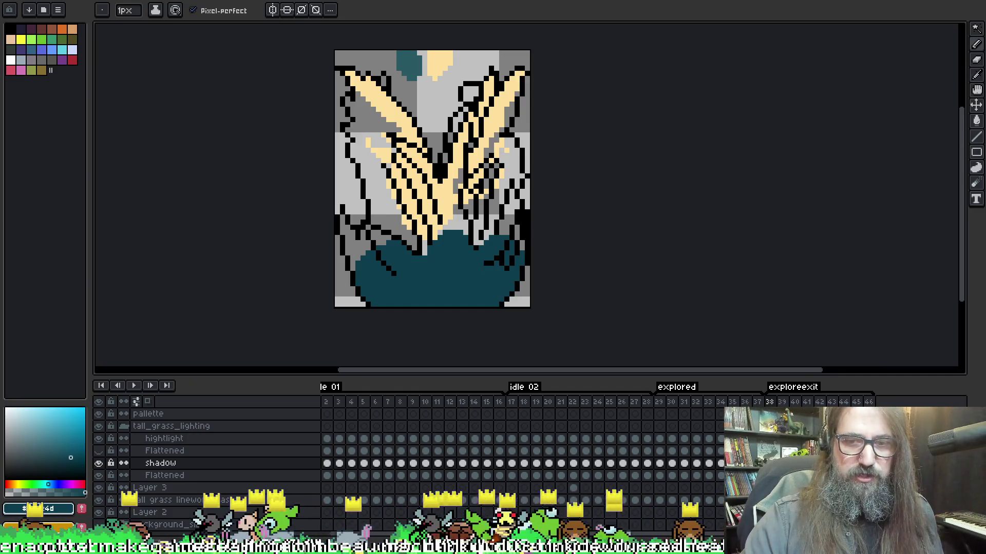
click(165, 475)
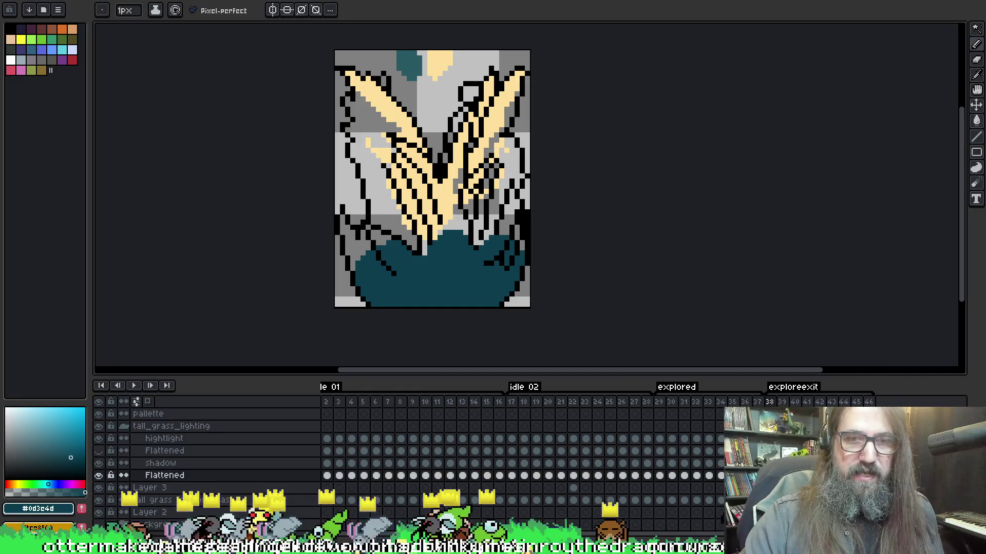
key(w)
click(358, 245)
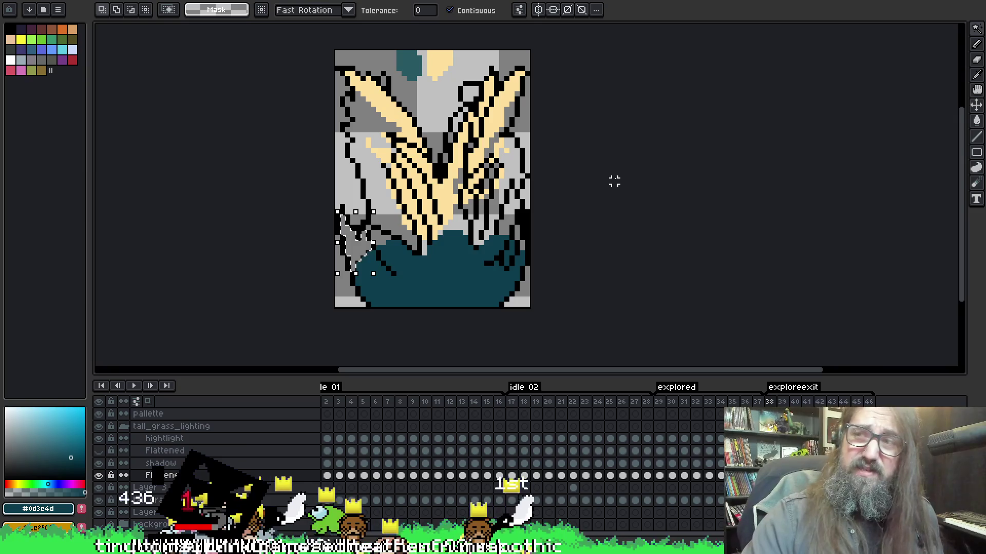
key(ctrl+d)
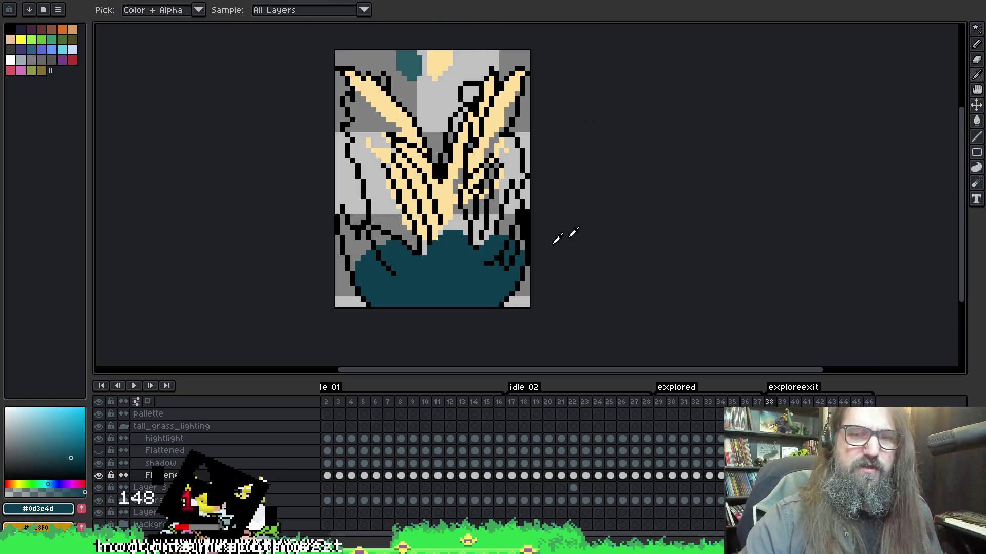
key(g)
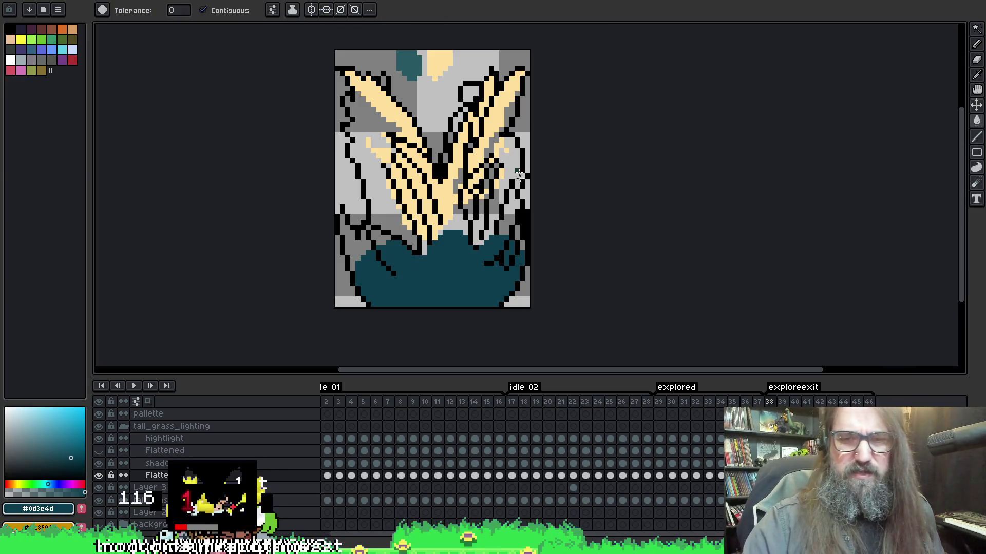
key(Up)
key(Down)
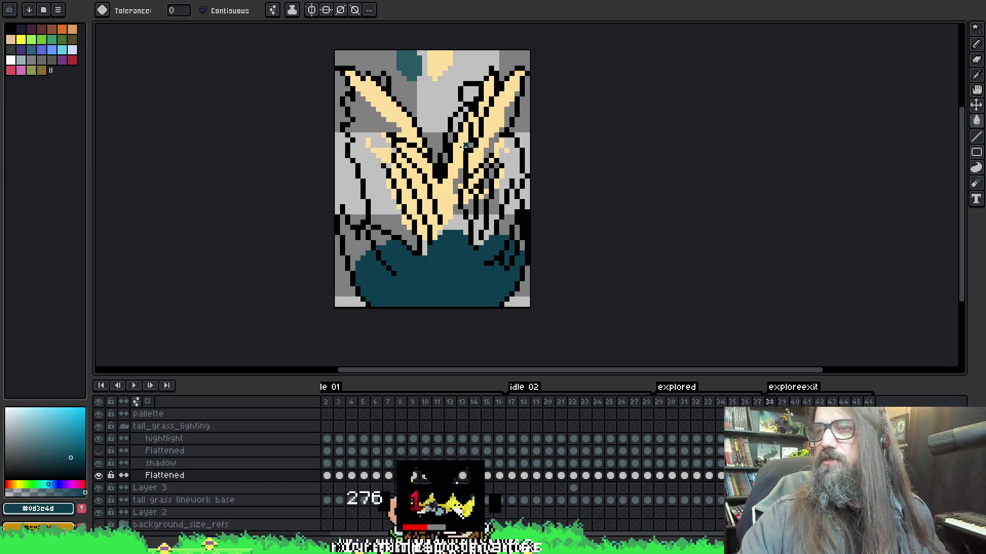
drag(638, 225, 613, 205)
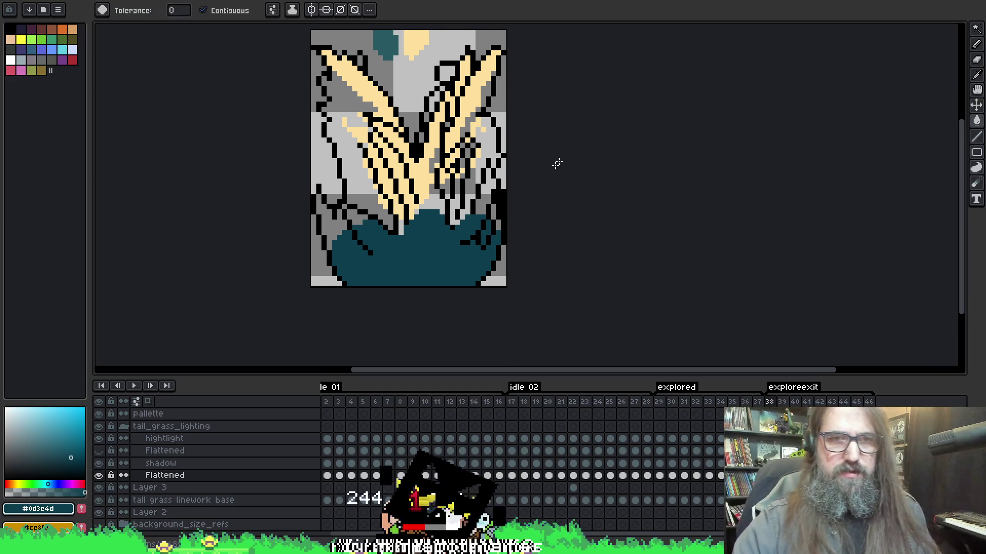
- Step between frames 37–39 and hide the lower Flattened layer
key(comma)
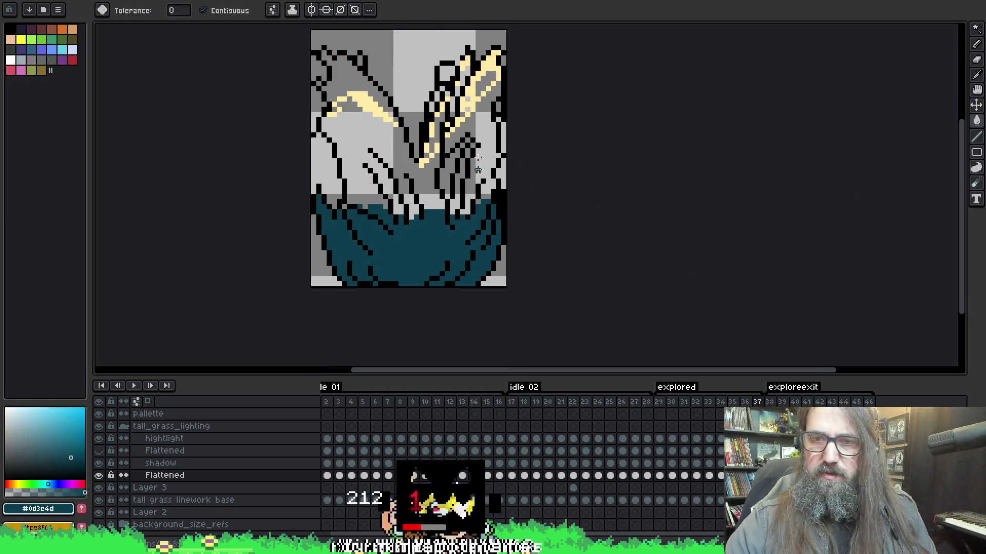
key(period)
key(period)
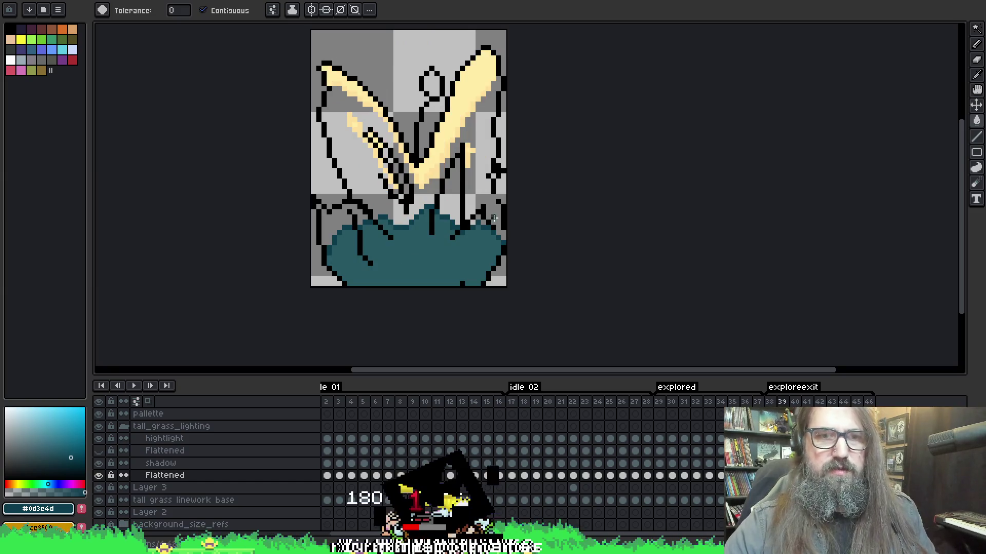
key(period)
key(comma)
key(comma)
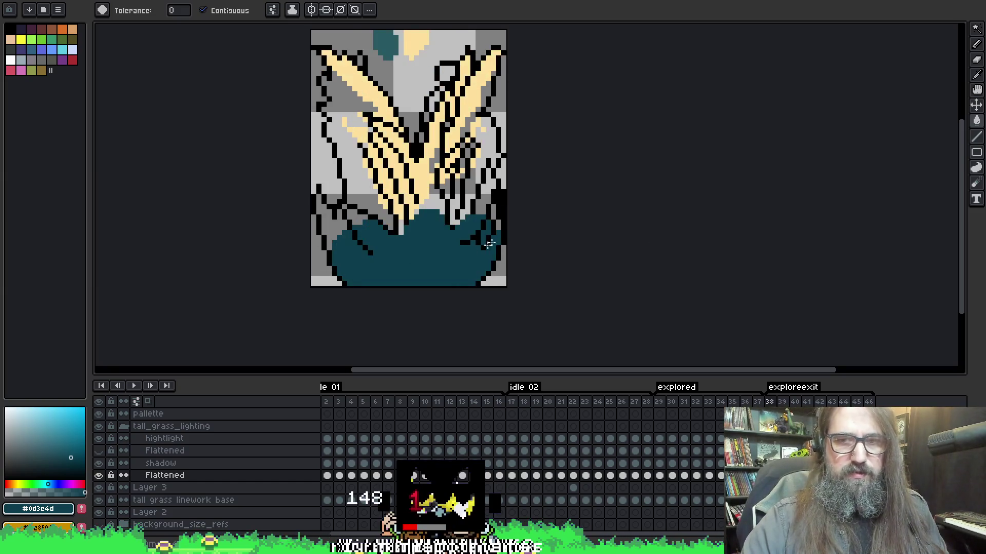
click(99, 475)
- Advance through the frames to frame 45 and show the lower Flattened layer again
key(comma)
key(comma)
key(comma)
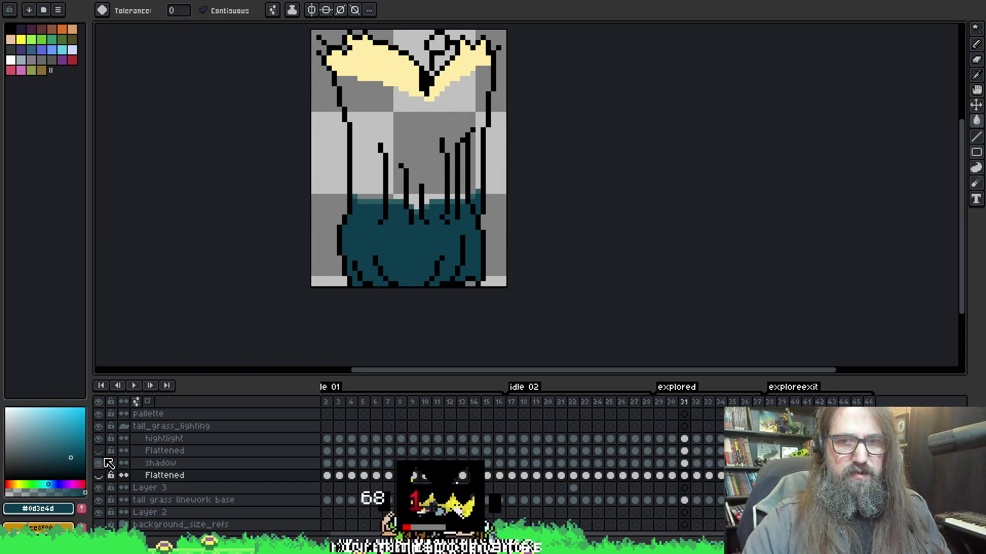
key(period)
key(period)
key(period)
key(Up)
key(period)
key(period)
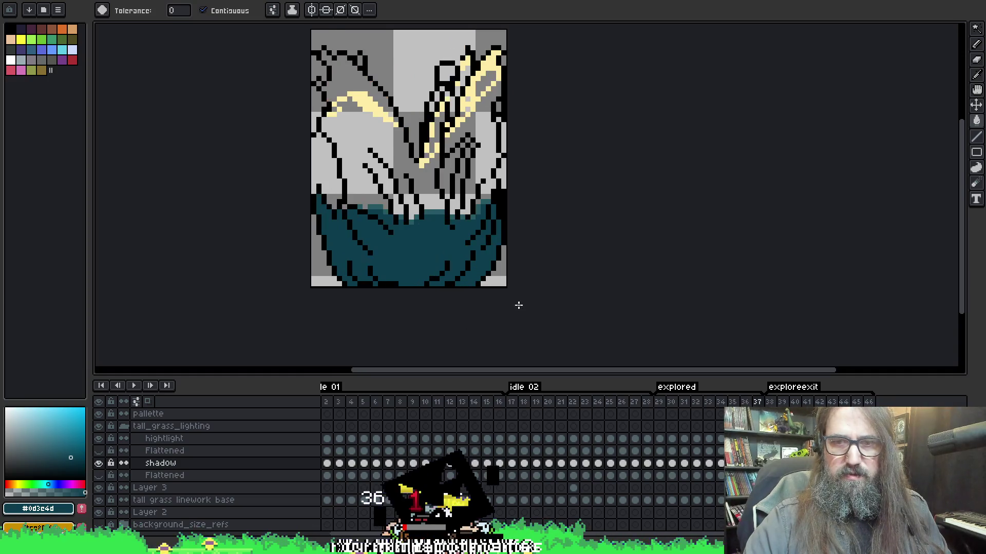
key(period)
key(Down)
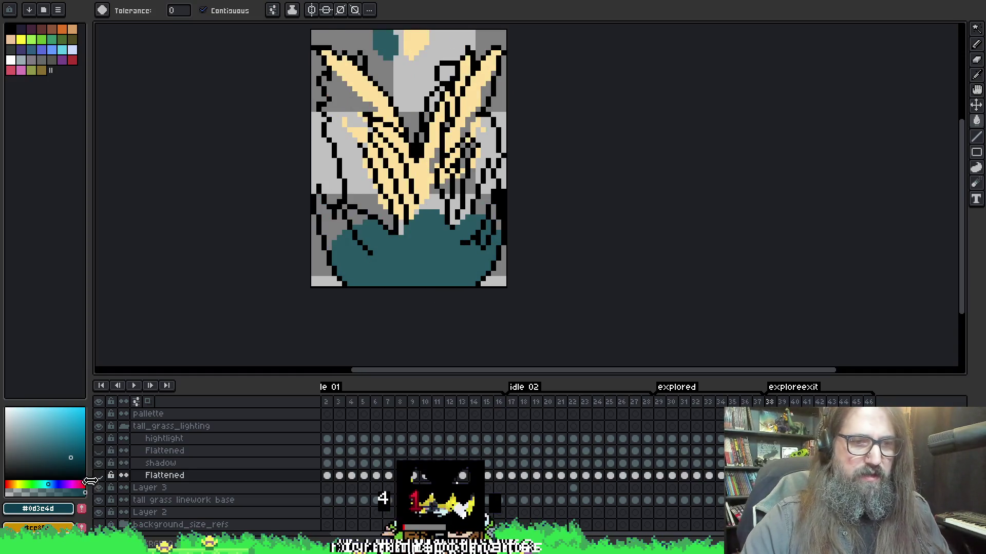
key(period)
key(period)
key(period)
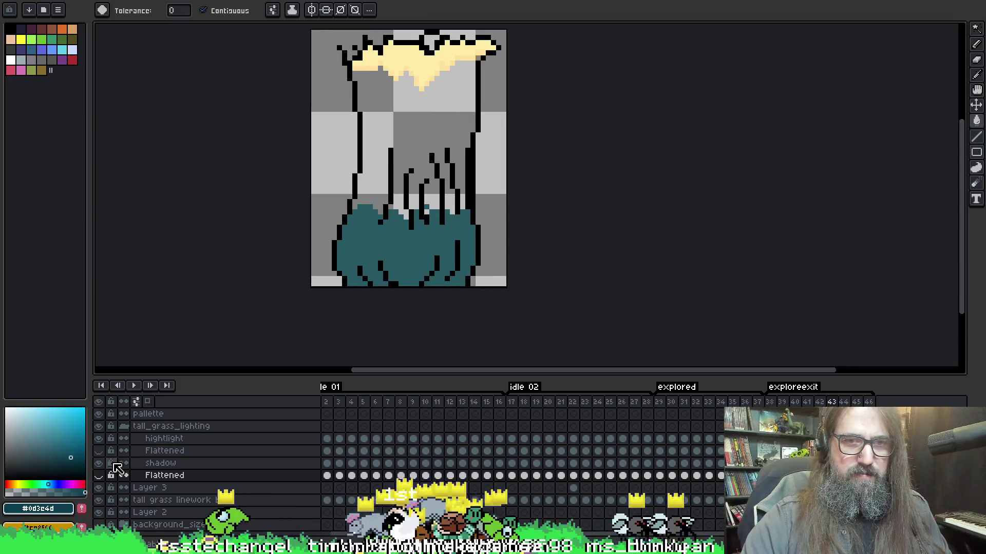
key(period)
key(period)
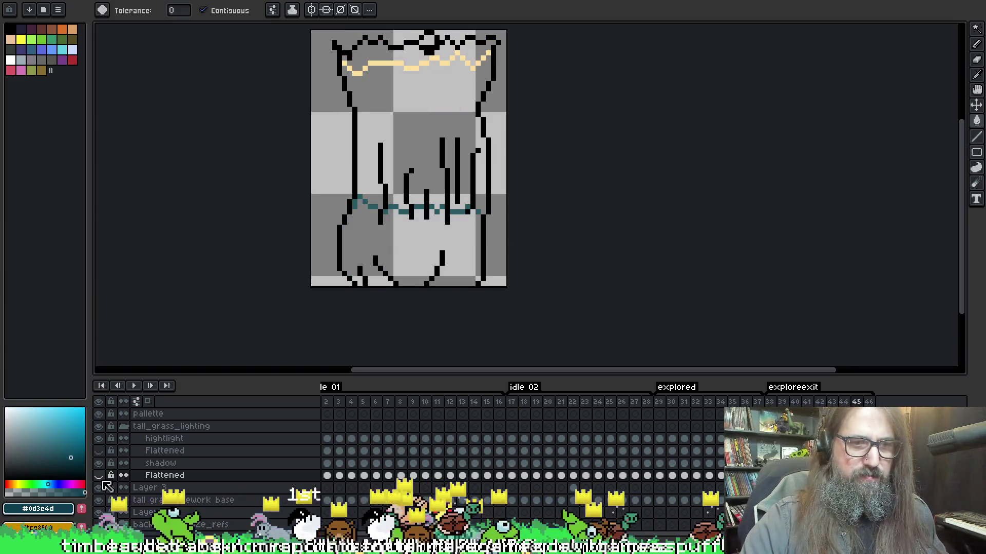
click(98, 476)
key(q)
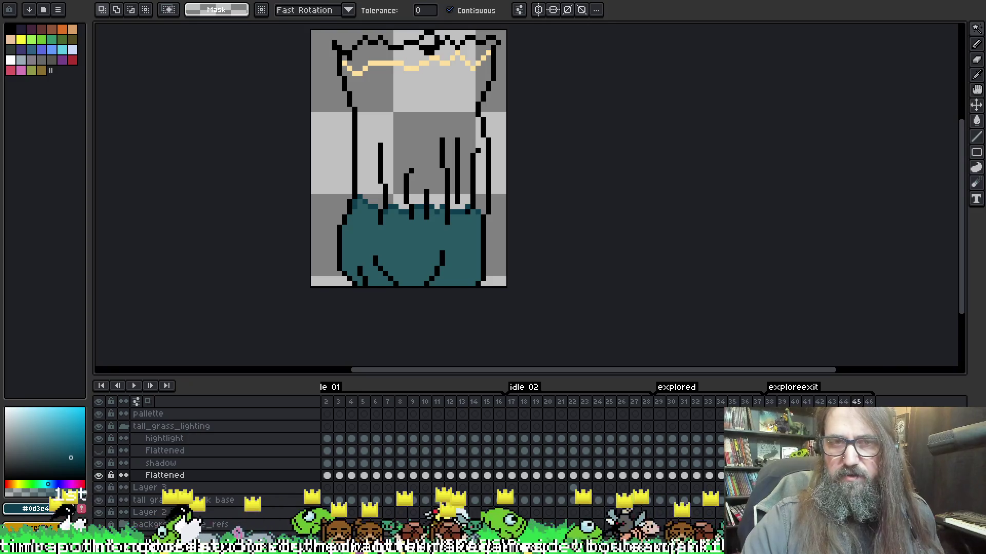
- Move frame 45's teal fill from the Flattened layer onto the shadow layer in place
click(426, 252)
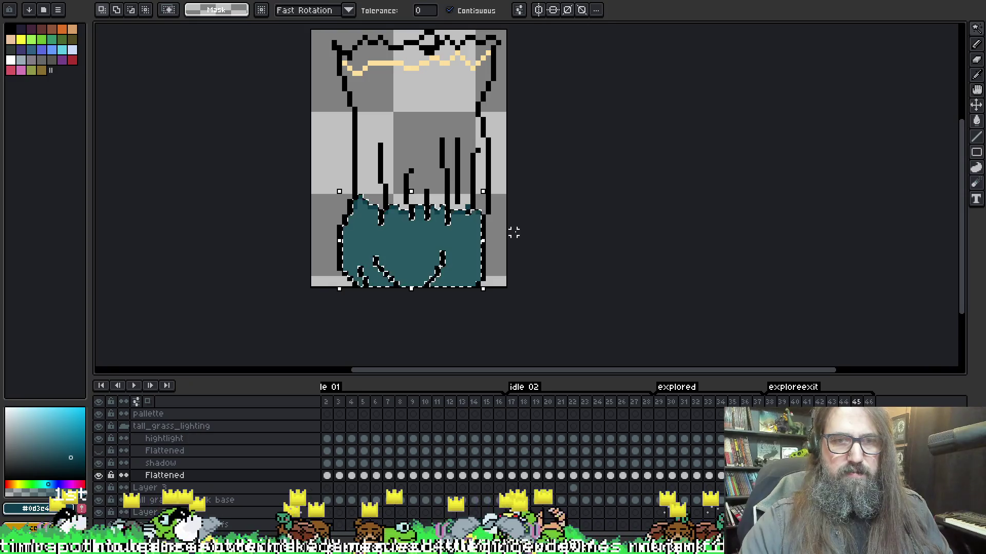
key(Delete)
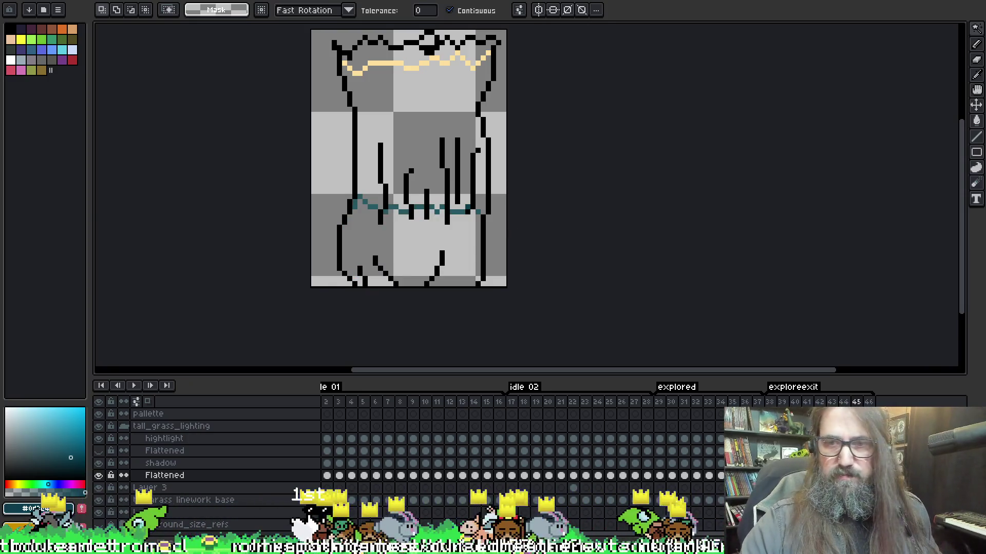
key(alt+Up)
key(ctrl+v)
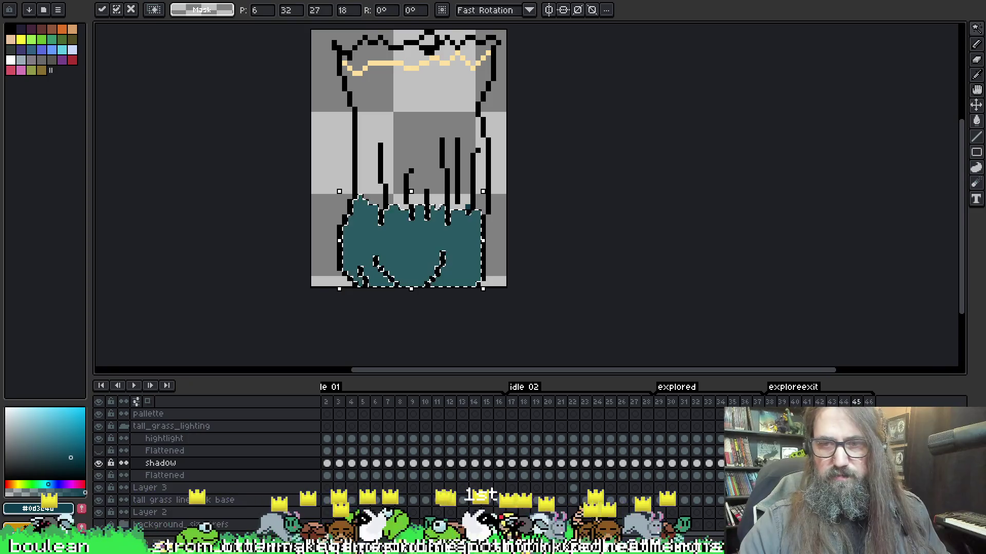
key(Return)
- Check frames 46 and 45, then play the animation
key(Down)
key(Right)
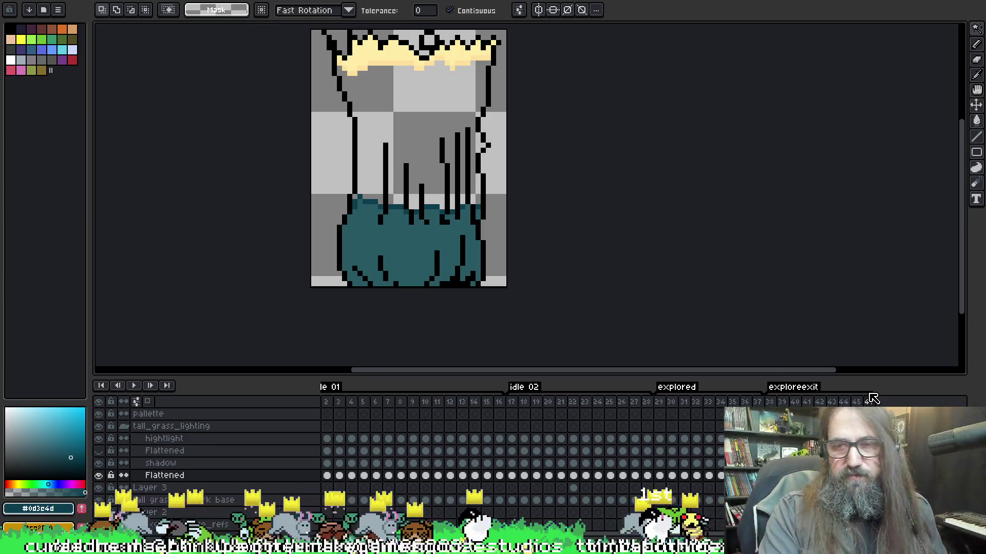
click(862, 402)
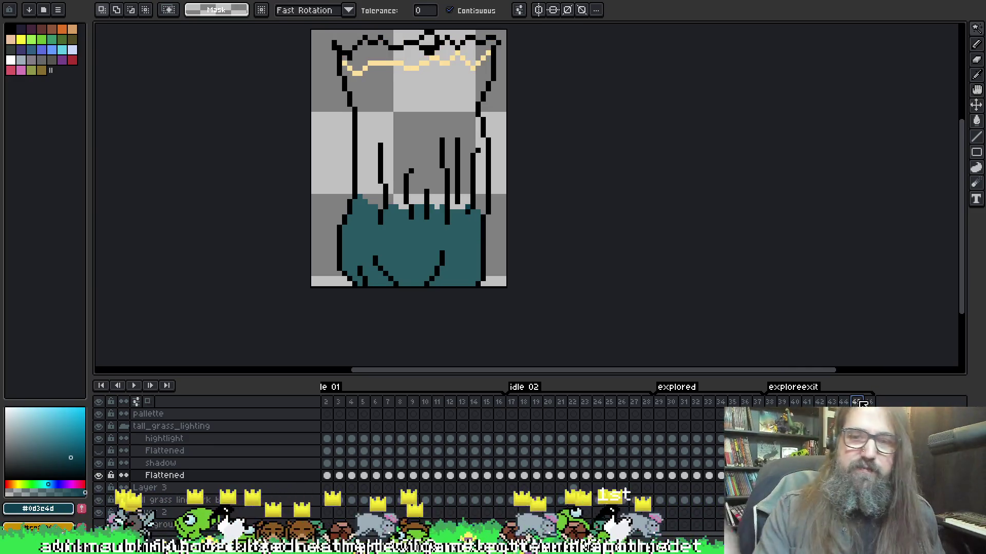
right_click(458, 223)
click(493, 285)
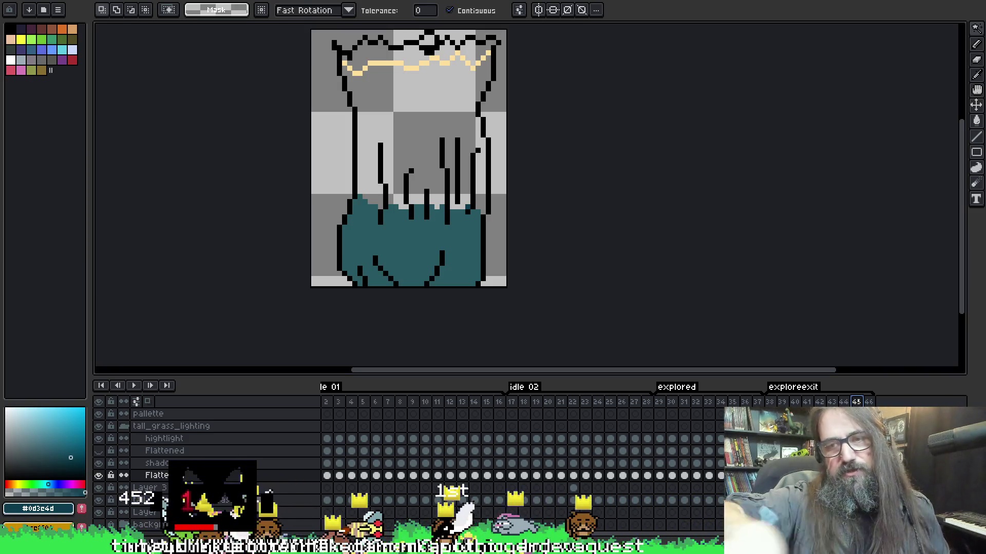
key(Return)
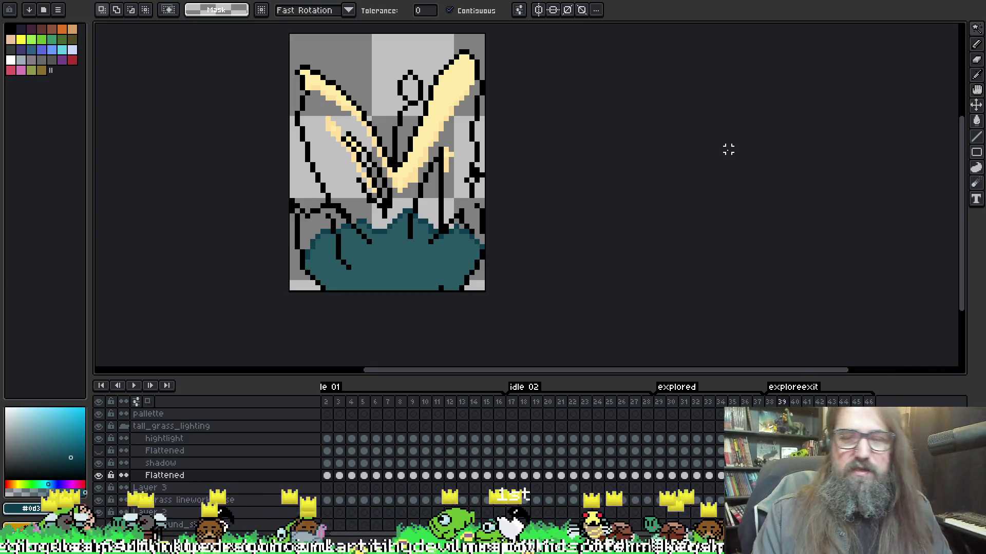
- Stop playback on frame 38 and switch to Discord's enlarged map image
key(Left)
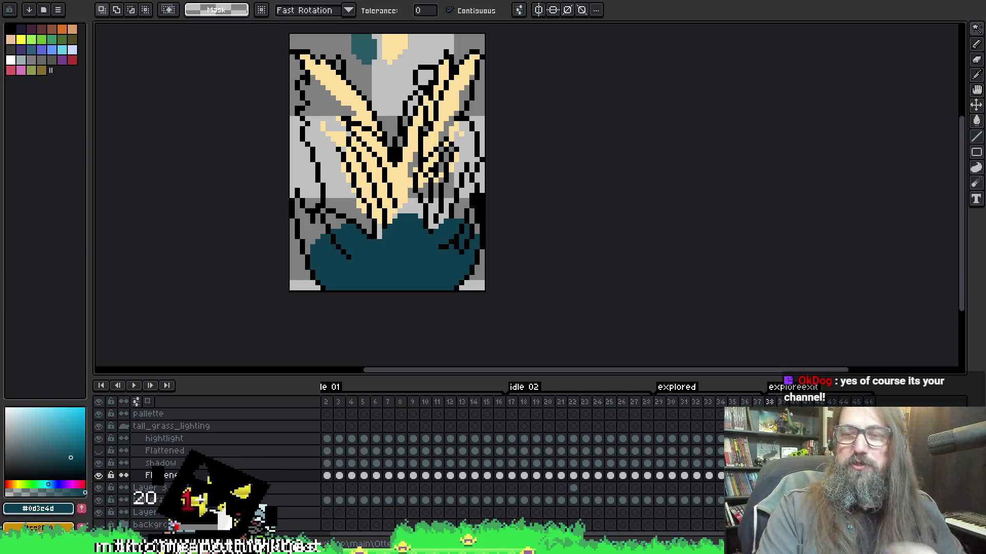
key(alt+Tab)
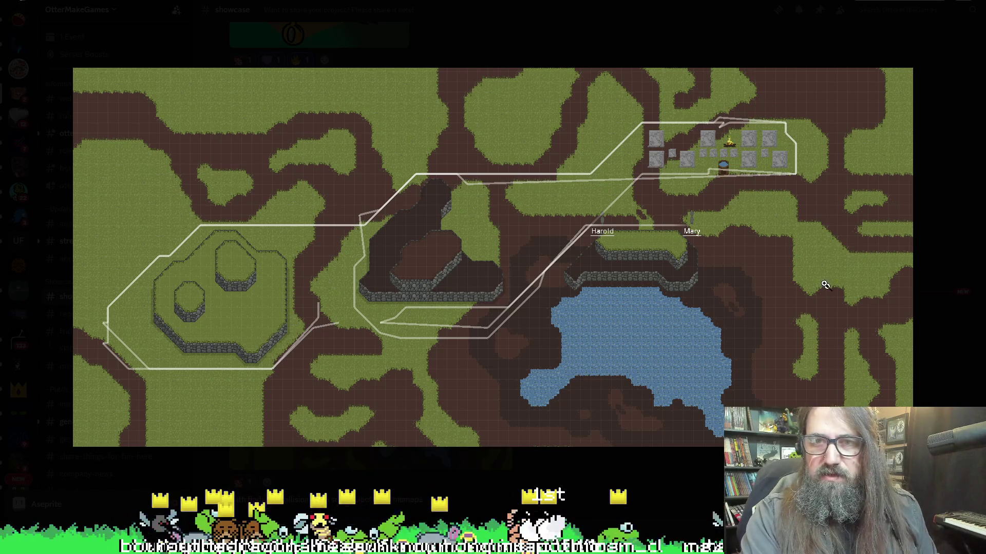
- Close Discord's enlarged map preview and return to Aseprite
key(Escape)
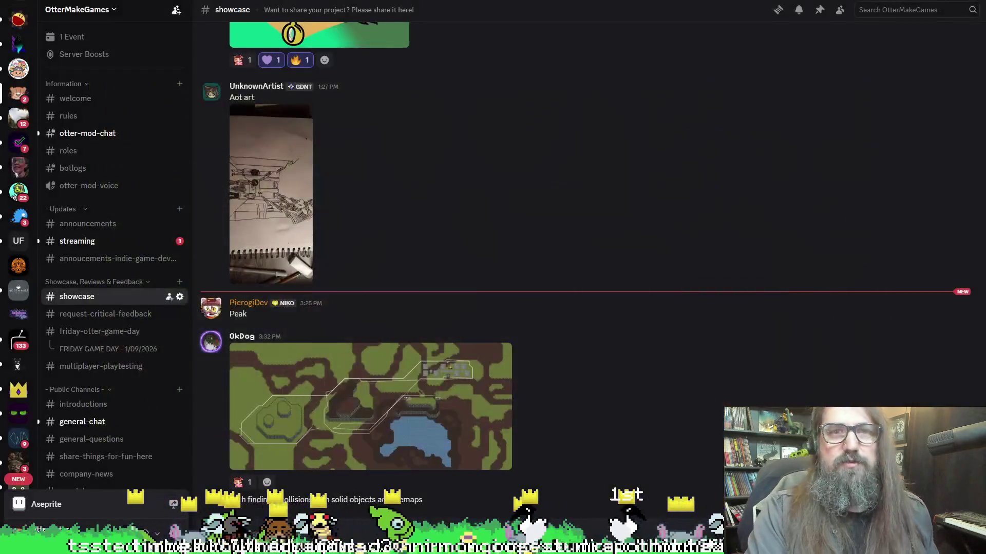
key(alt+Tab)
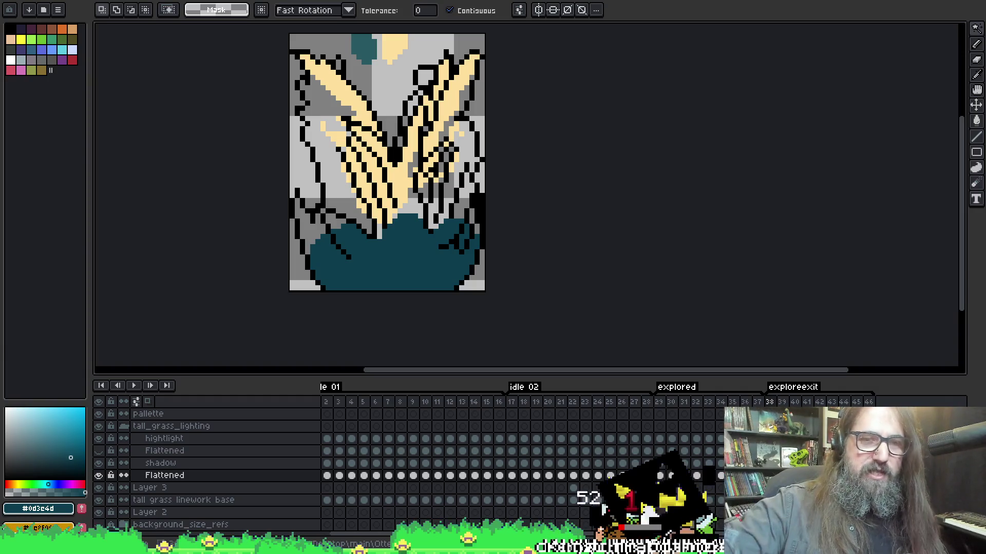
- Switch to the 1px pixel-perfect Pencil on frame 38
scroll(635, 129, up, 1)
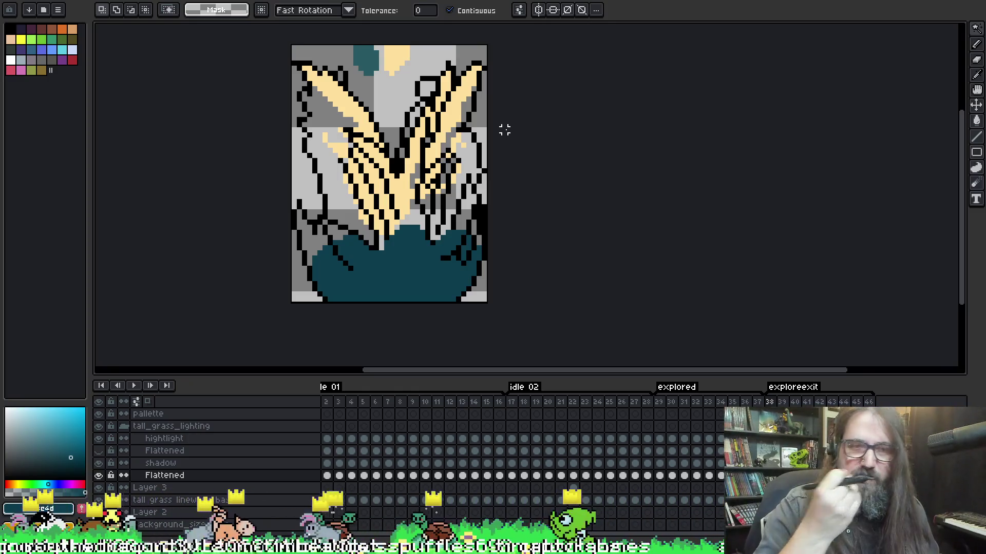
key(b)
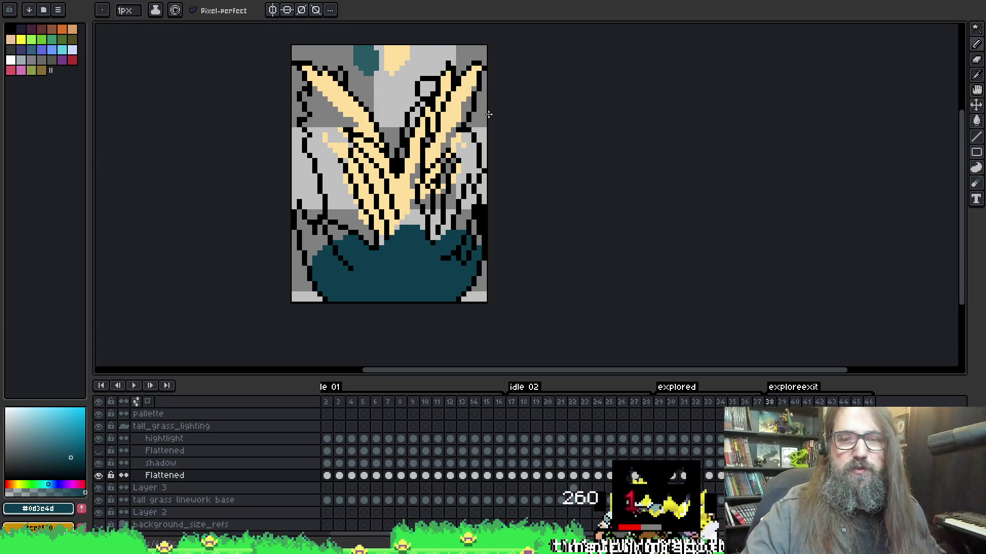
- Go to frame 41 and make the upper Flattened layer active and visible
key(Right)
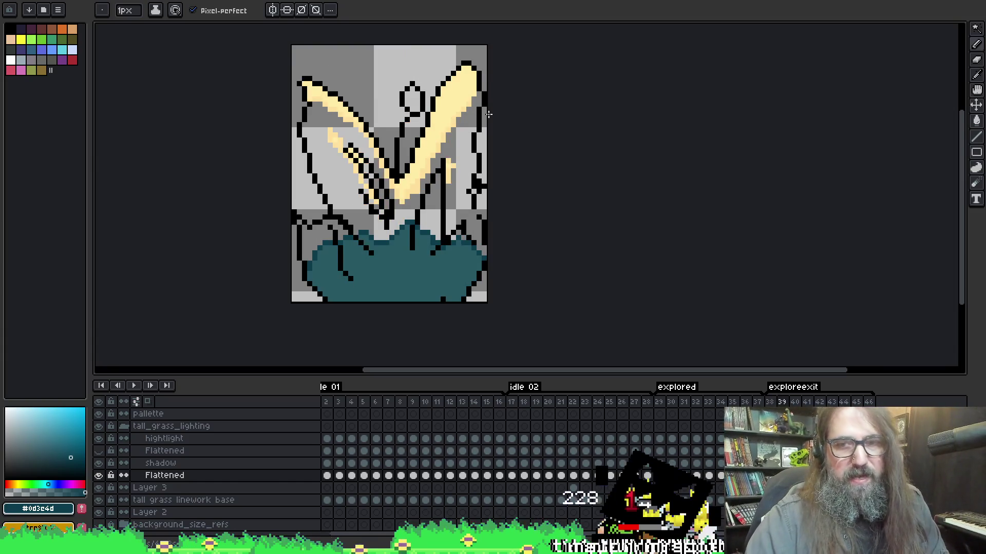
key(Right)
key(Right)
key(Right)
key(Left)
key(Left)
key(Right)
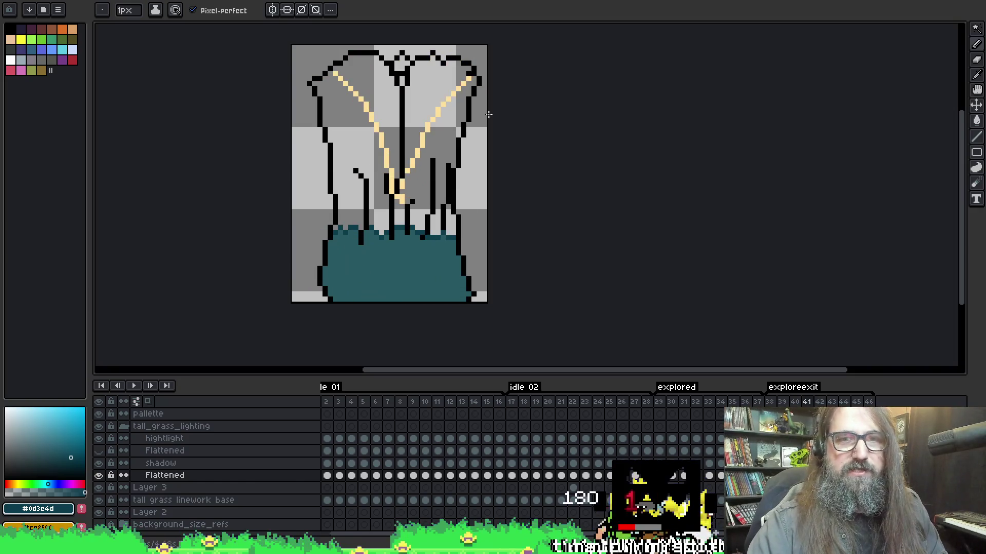
key(Up)
key(Up)
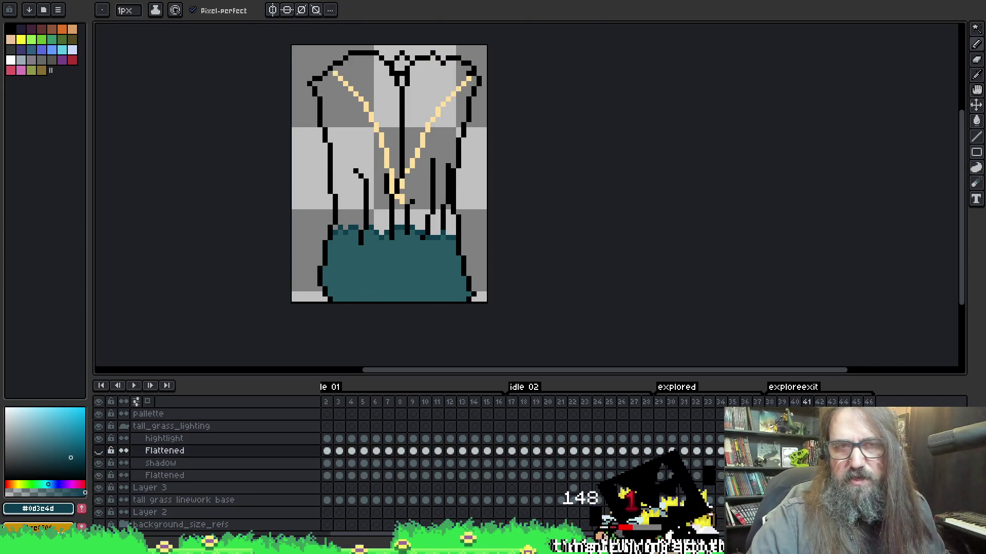
key(w)
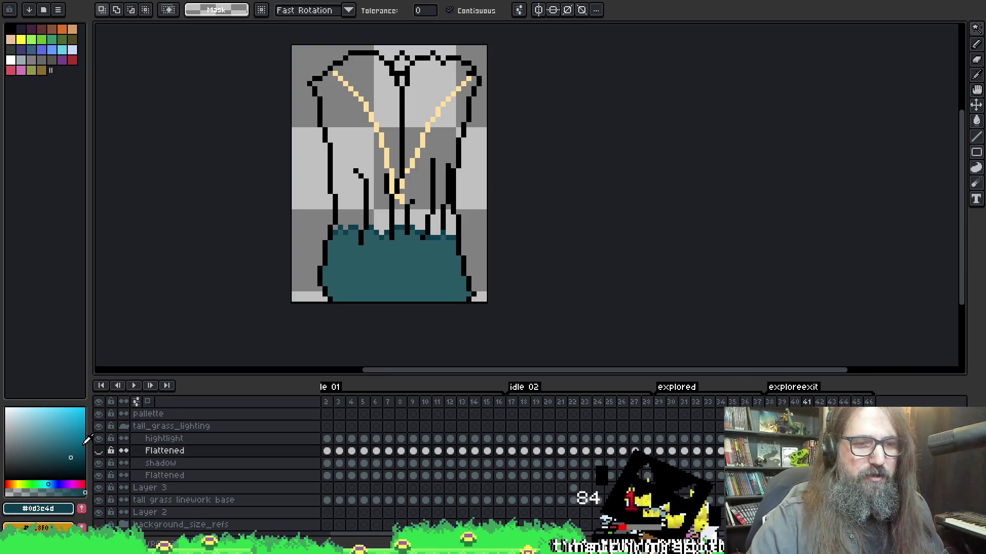
click(99, 451)
- Move both pale-yellow lobes onto the hightlight layer, hide Flattened, and advance to frame 43
click(408, 112)
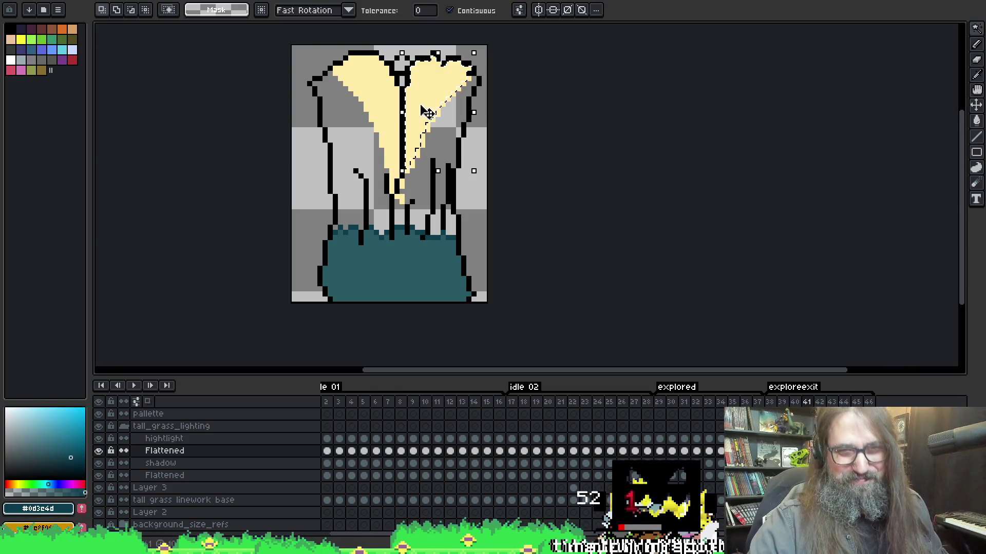
shift+click(386, 100)
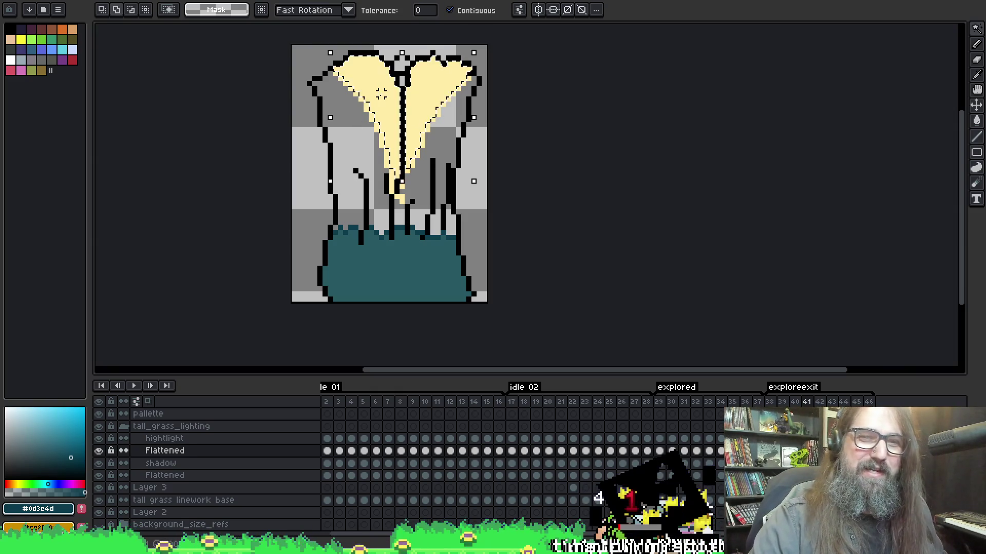
key(Delete)
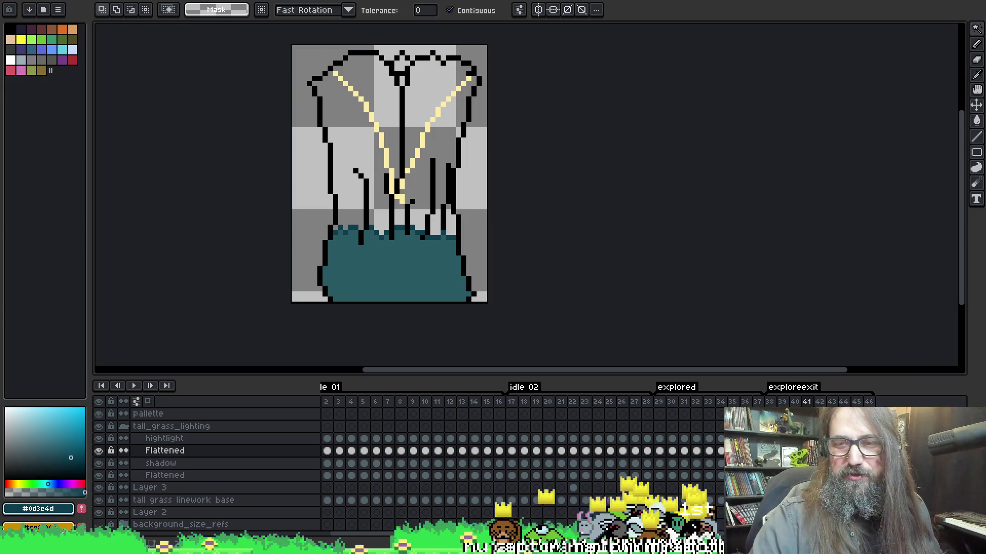
click(254, 438)
key(ctrl+v)
click(98, 451)
key(Return)
key(Right)
key(Right)
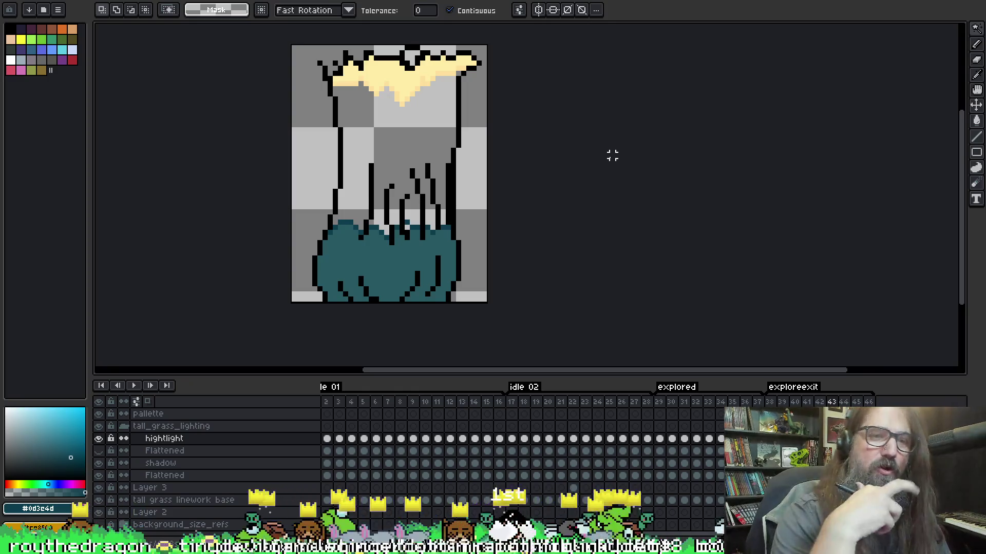
key(Right)
key(Return)
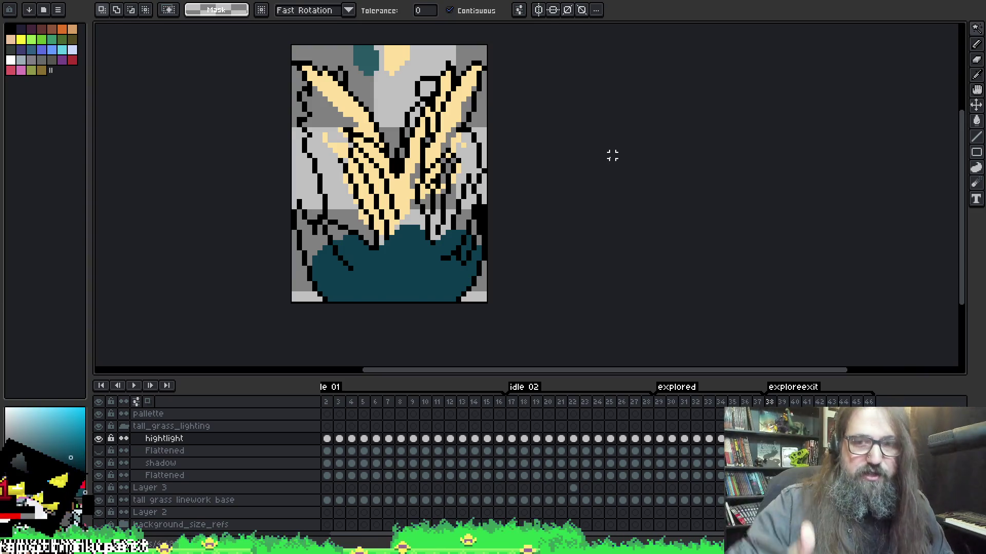
key(Return)
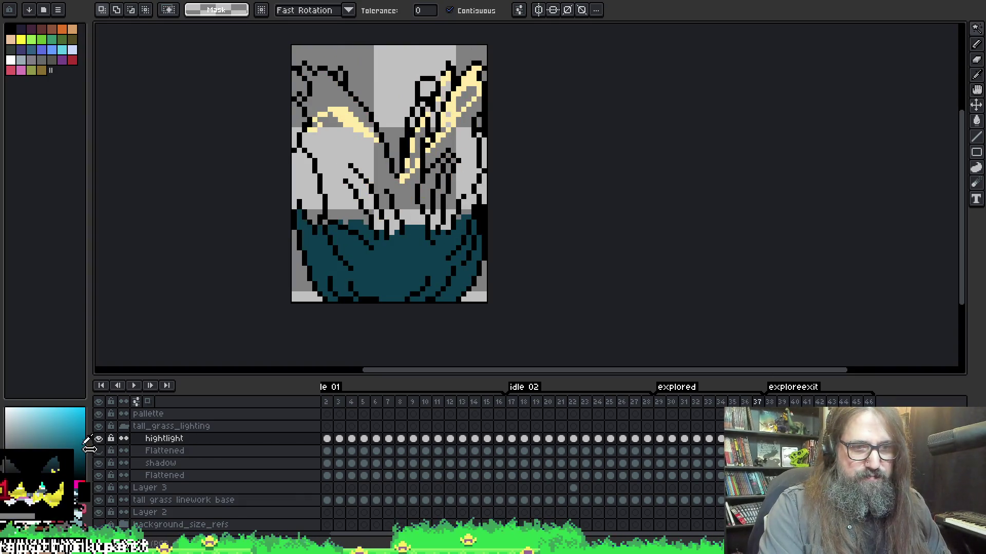
- Stop the animation on frame 32 and scrub through frames 32–34
click(690, 469)
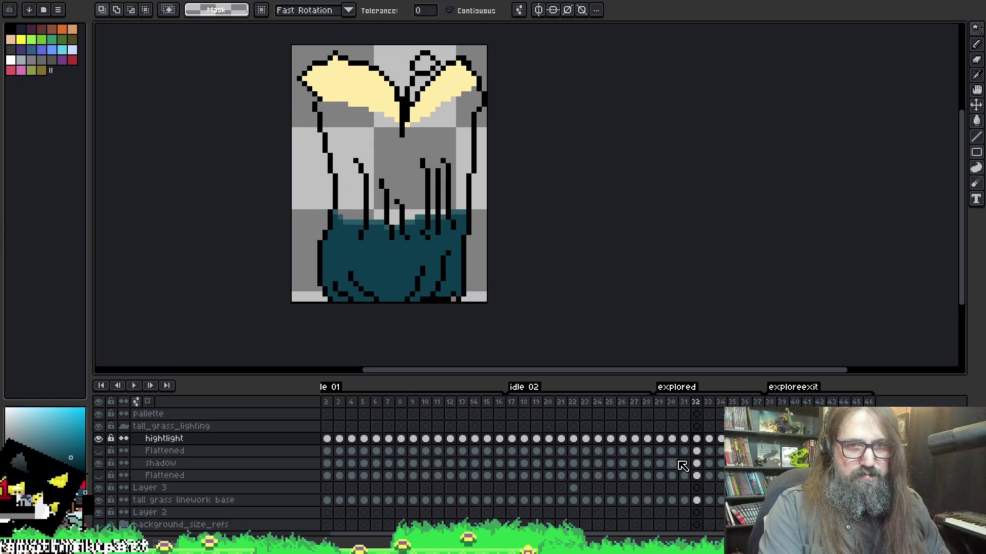
mouse_move(681, 471)
mouse_down()
mouse_move(662, 472)
mouse_move(732, 470)
mouse_up()
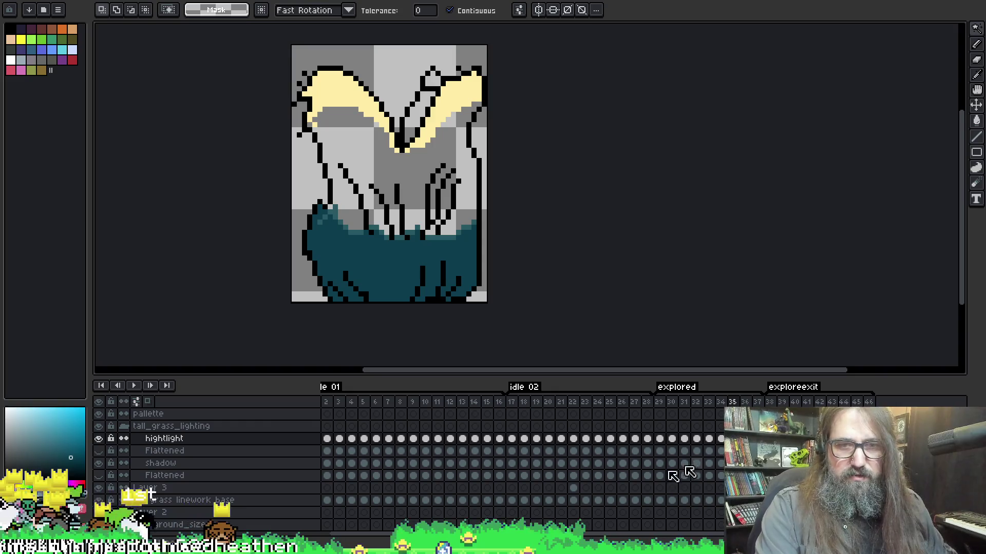
key(comma)
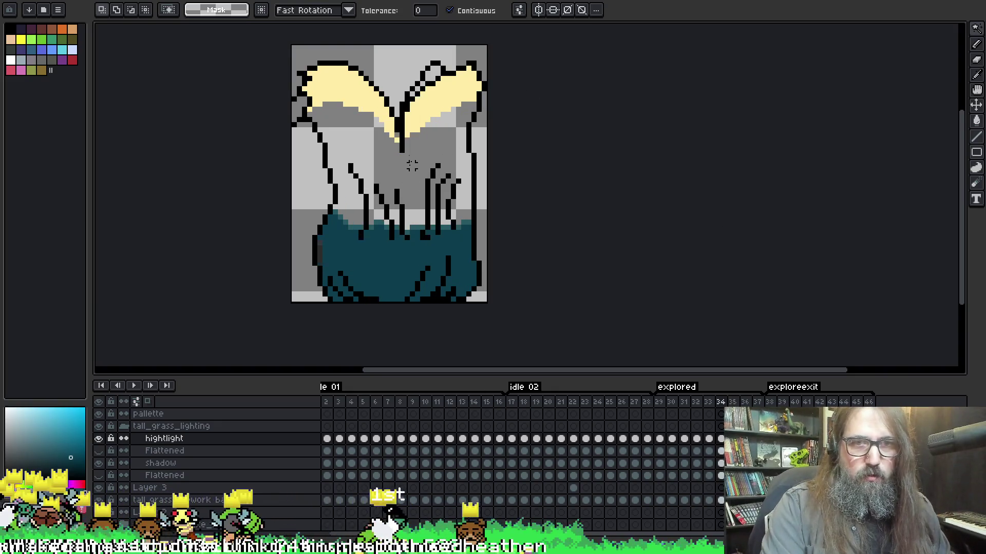
key(period)
key(comma)
key(b)
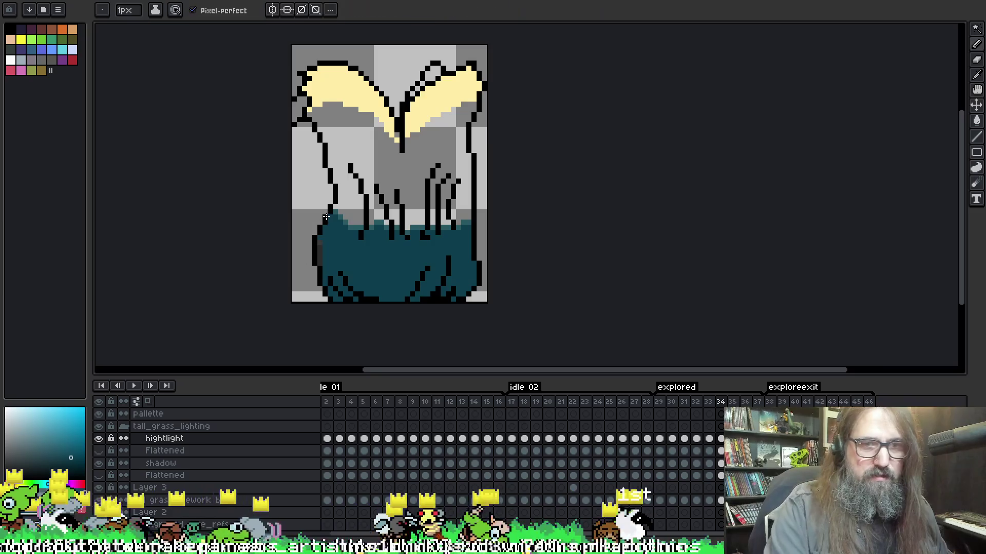
- Select the shadow layer and eyedrop teal #285963 from frame 38
key(v)
key(b)
key(Down)
key(Down)
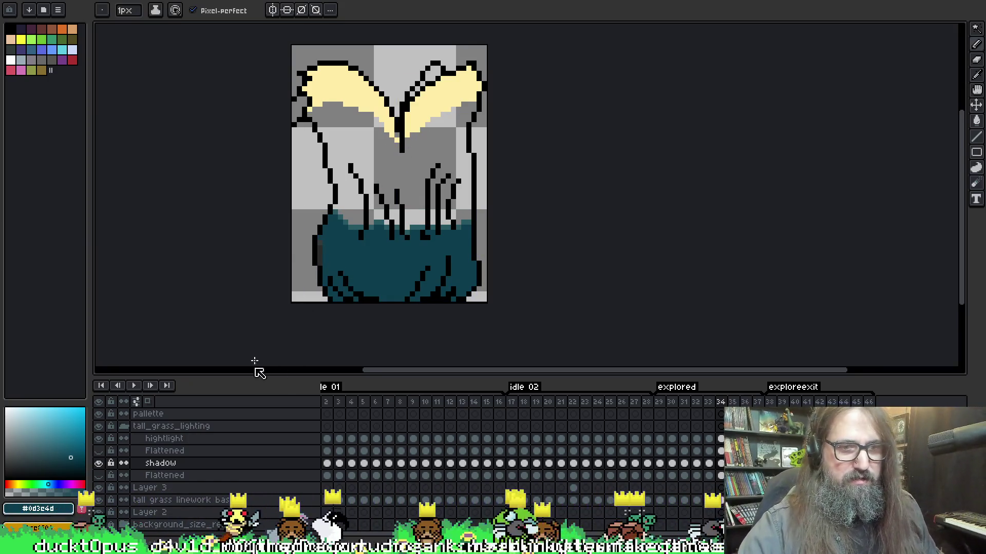
key(Right)
key(Right)
key(Right)
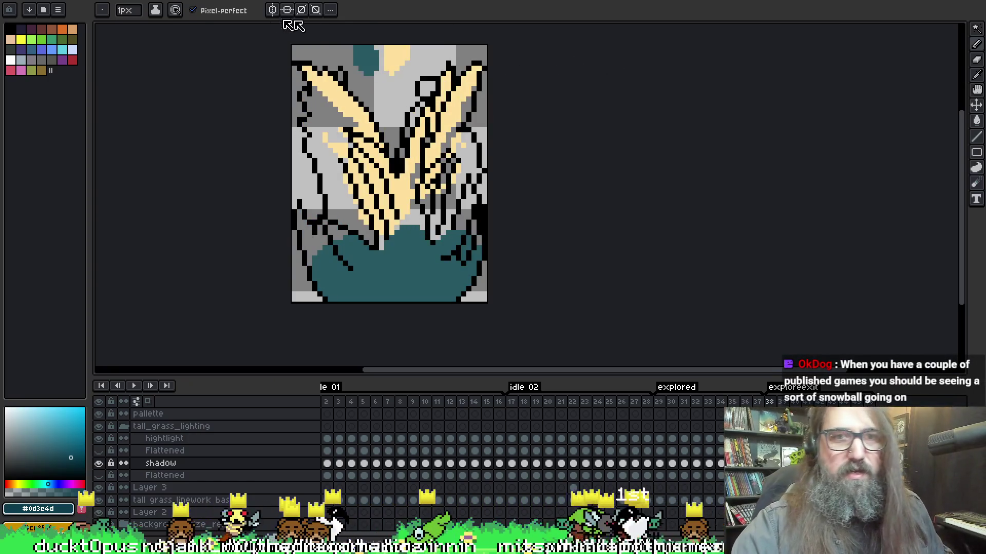
key(i)
alt+click(364, 51)
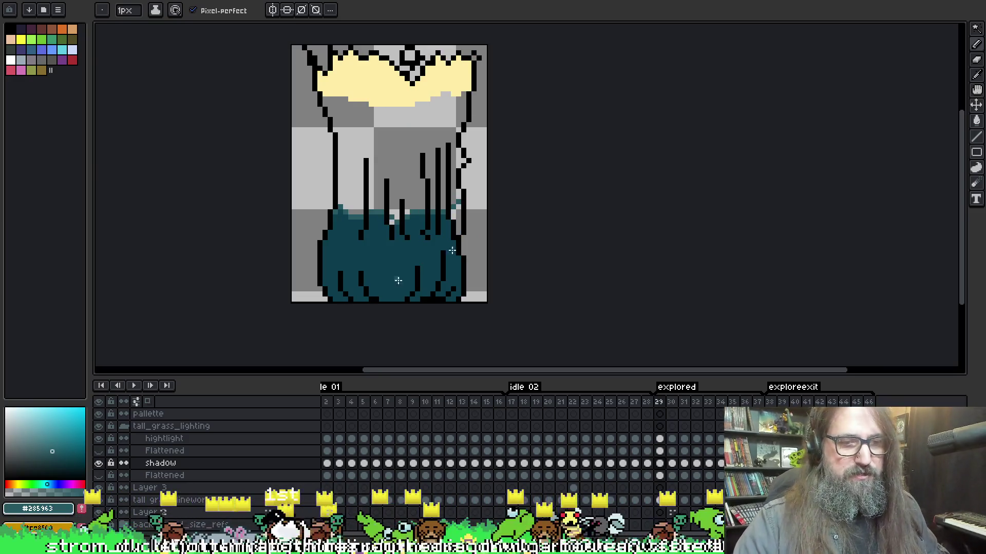
- Eyedrop gold #ce8f00 and test a gold bucket fill on frame 29, undoing and redoing it
key(Left)
key(i)
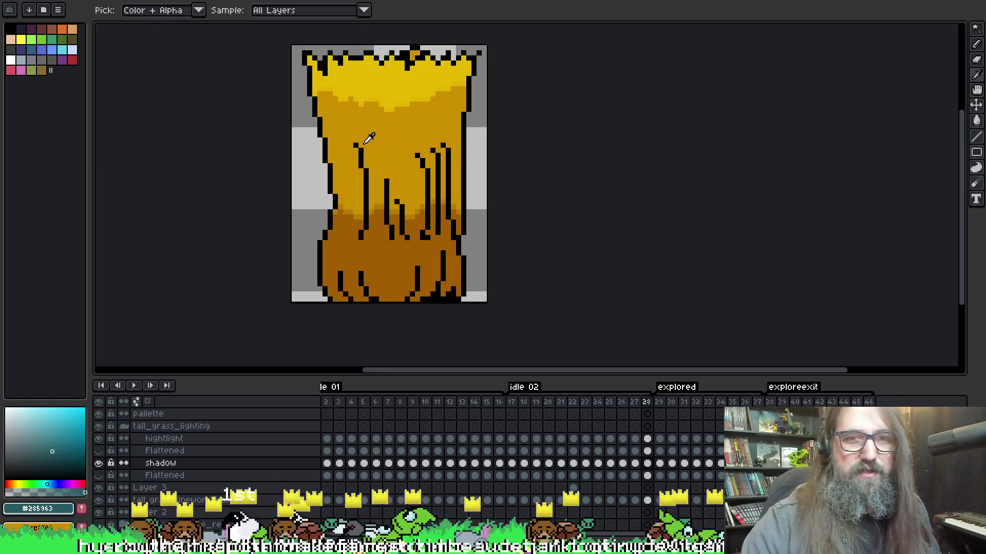
click(386, 127)
key(g)
key(Right)
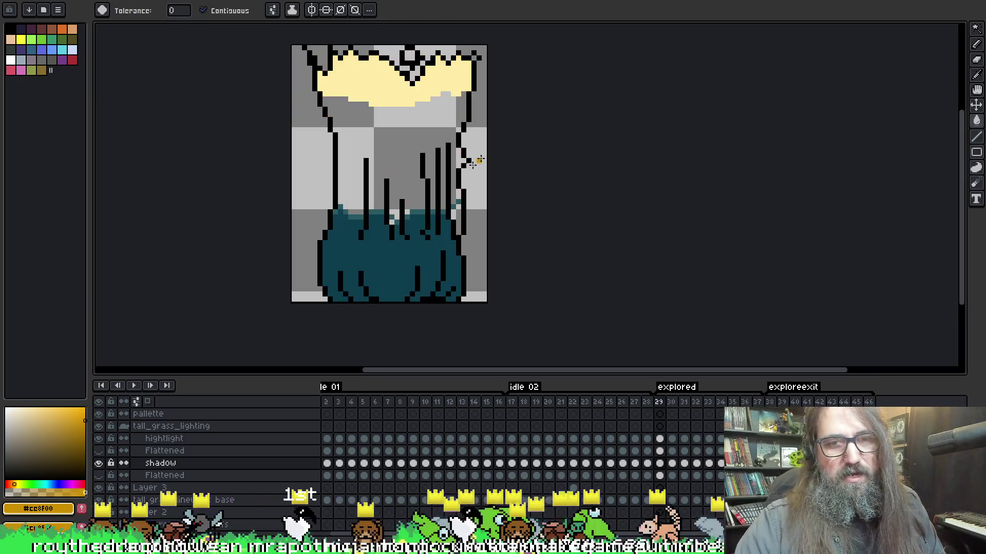
click(398, 133)
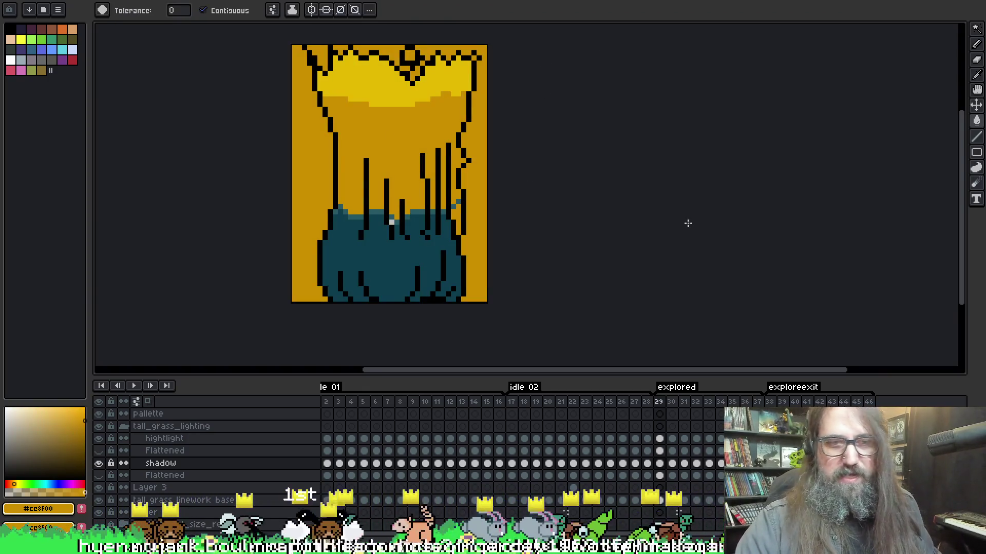
ctrl+click(428, 170)
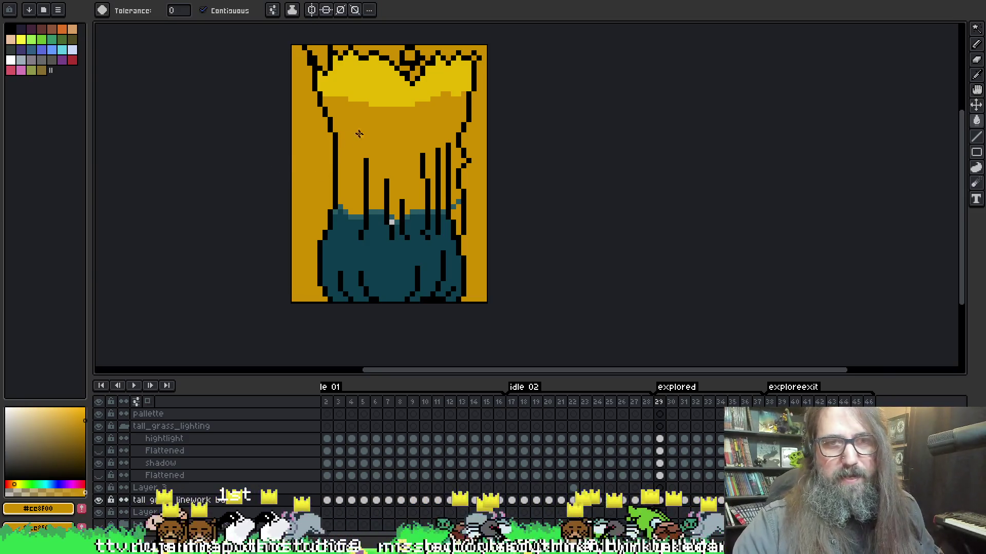
key(ctrl+z)
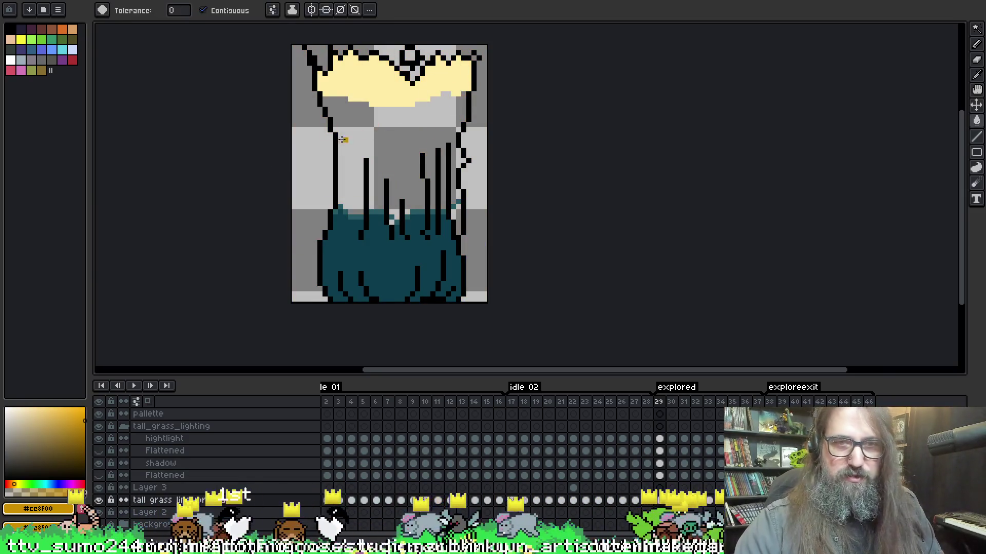
click(400, 133)
- Play the animation and flip between neighbouring frames up to frame 45 to compare them
key(Return)
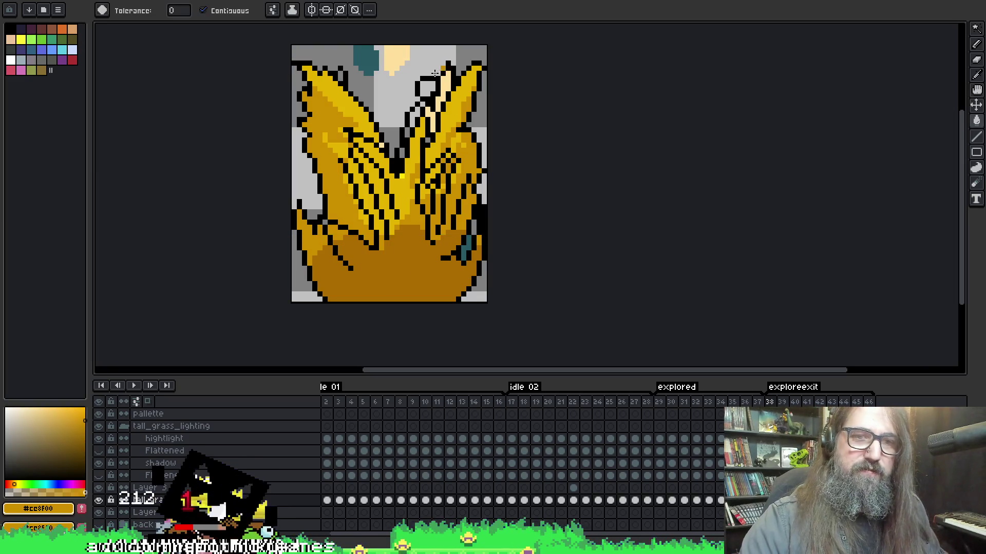
key(Right)
key(Left)
key(Right)
key(Left)
key(Right)
key(Right)
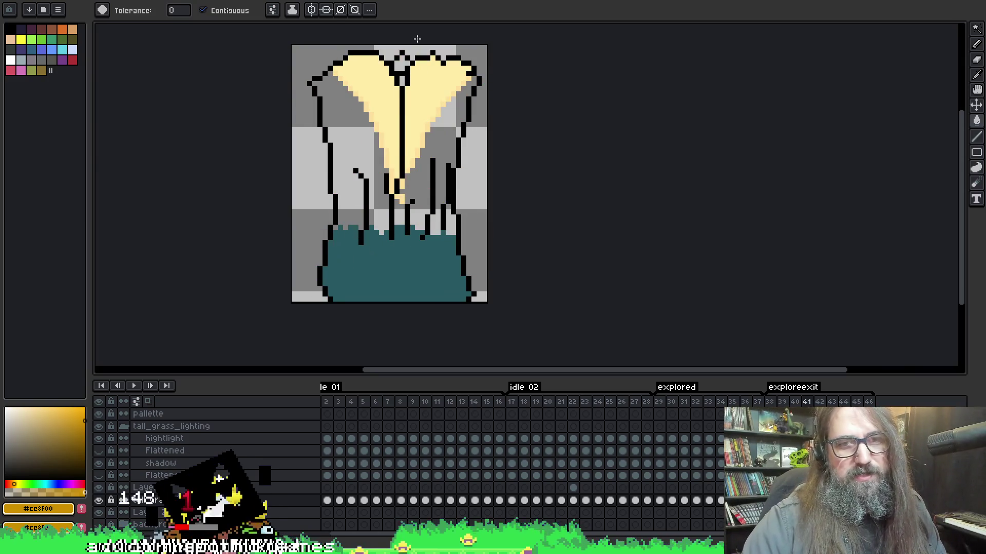
key(Left)
key(Right)
key(Left)
key(Left)
key(Right)
key(Right)
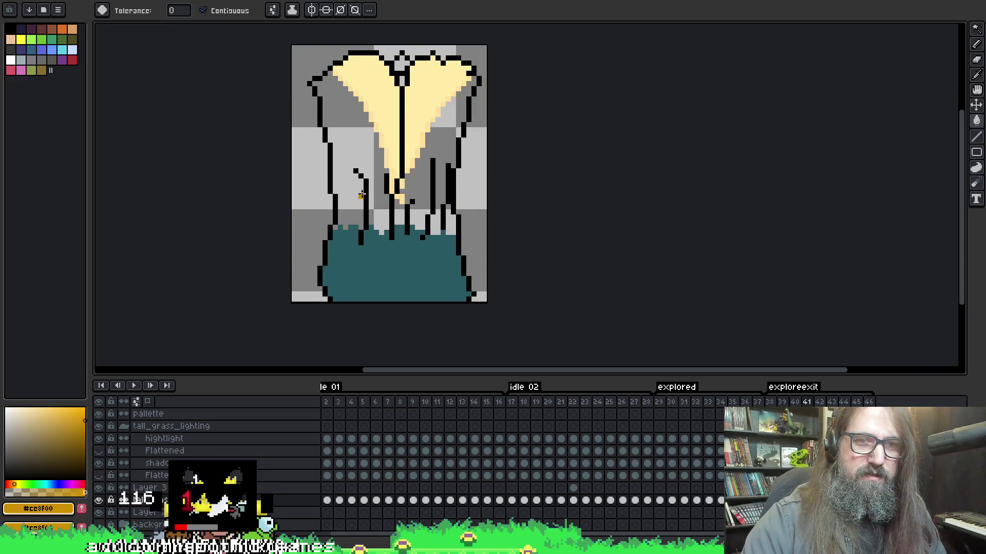
key(Left)
key(Right)
key(Left)
key(Right)
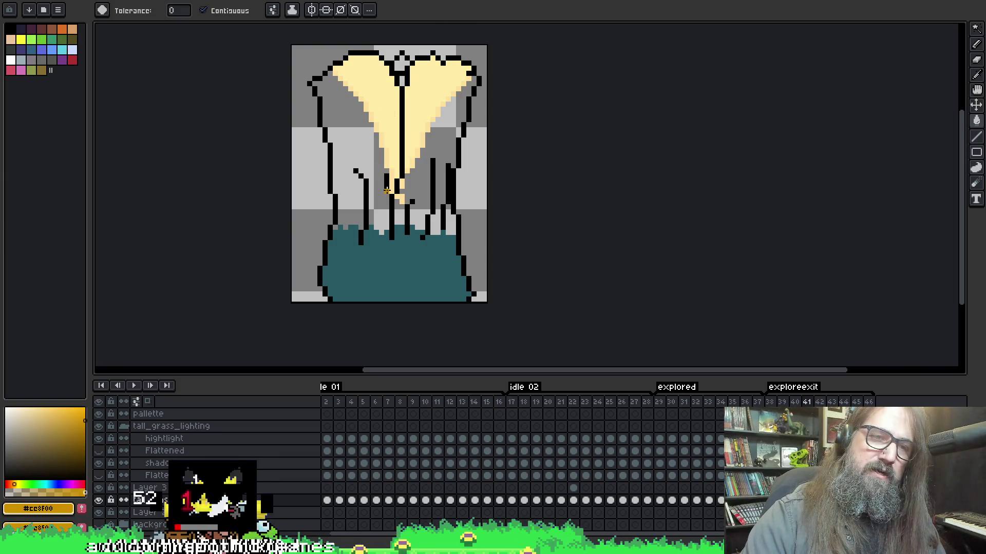
key(Left)
key(Right)
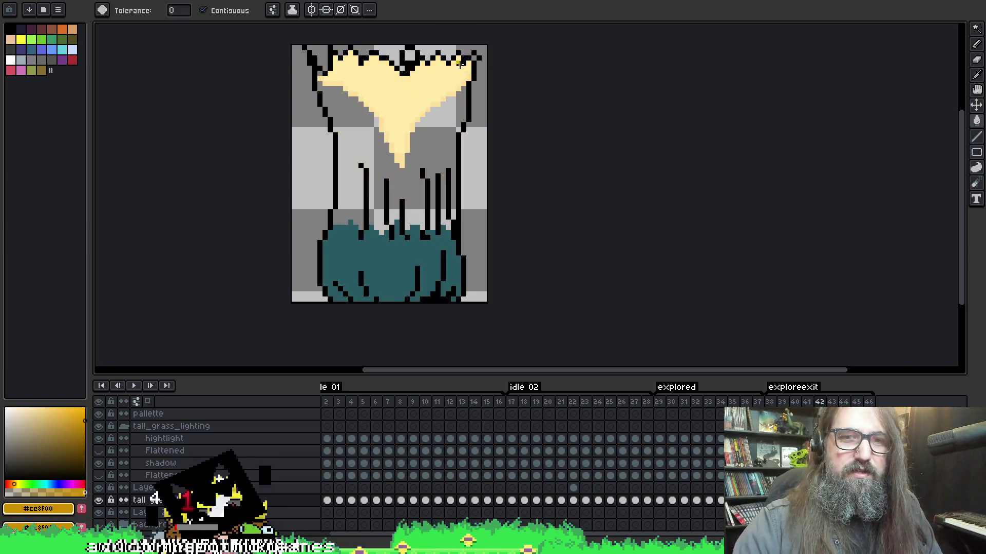
key(Right)
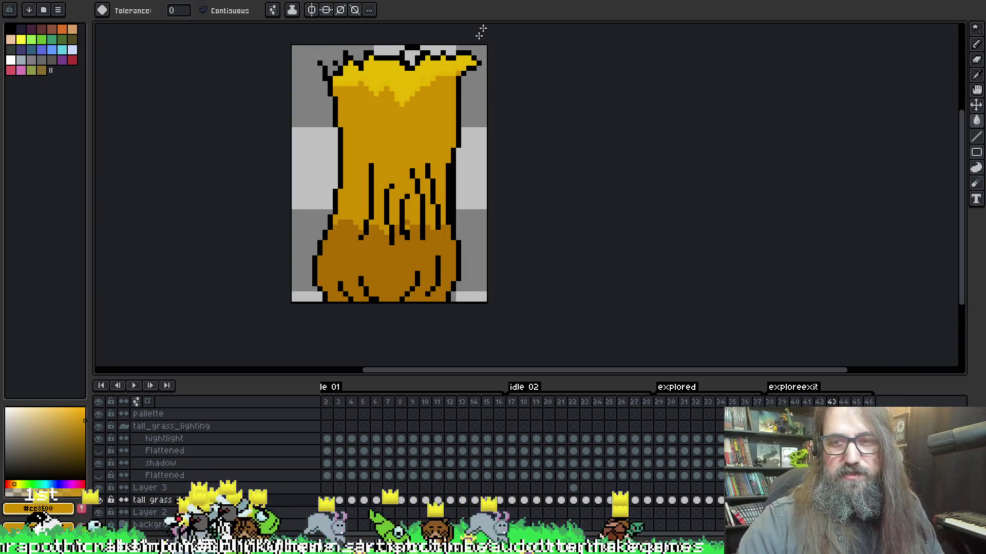
key(Right)
key(Right)
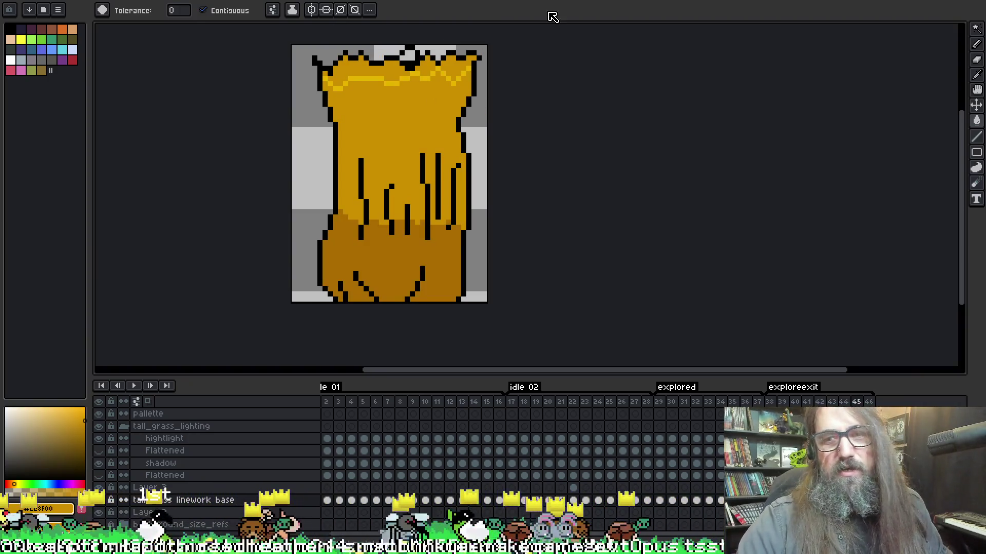
key(Left)
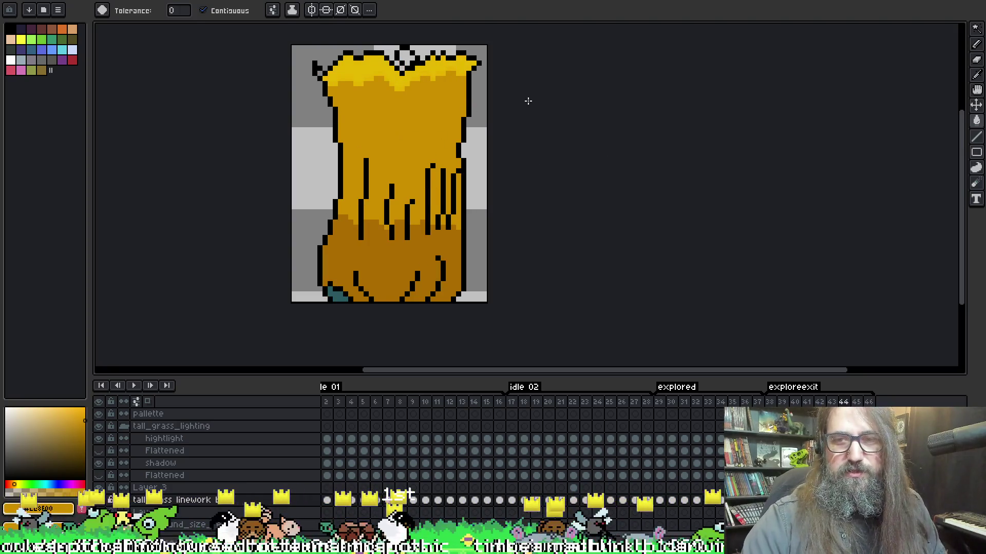
- On frame 38, sample the cream #ffe19c highlight colour and make the hightlight layer active
key(Left)
key(Left)
key(Left)
key(i)
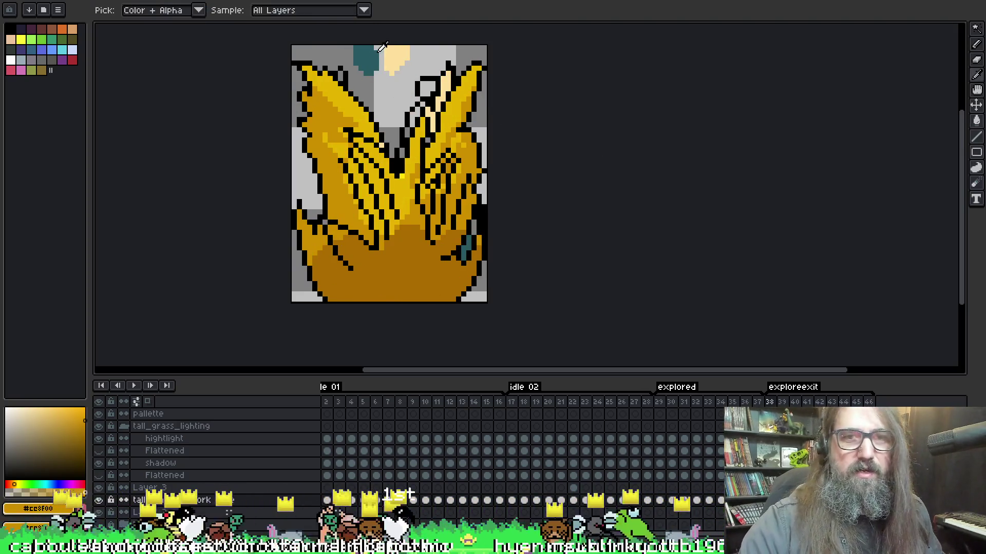
click(386, 50)
key(b)
key(Left)
key(Left)
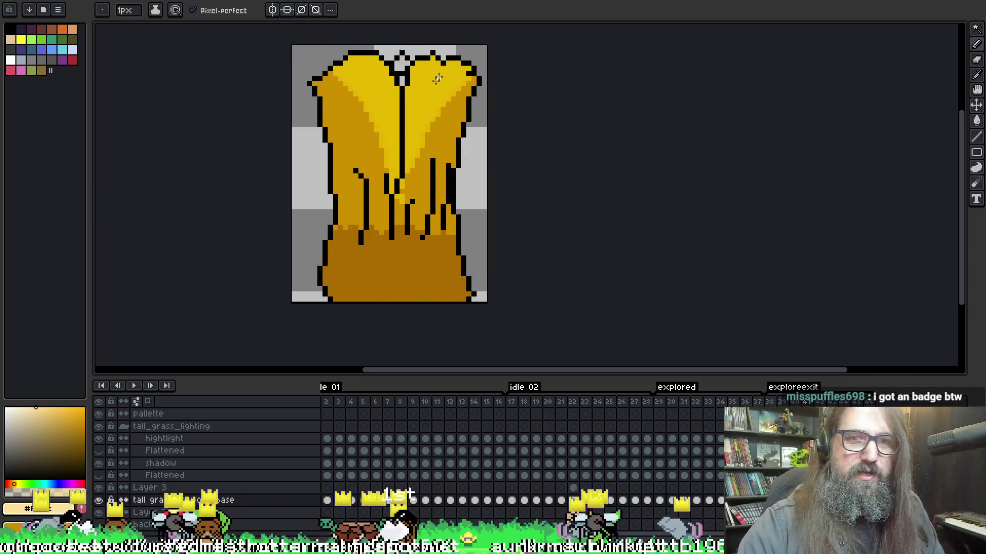
key(Left)
key(Left)
key(Left)
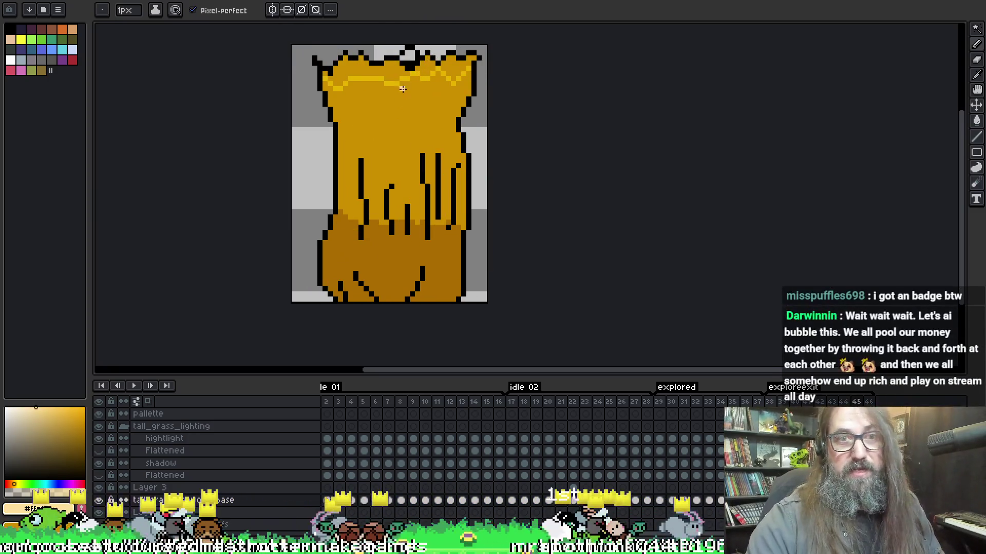
key(g)
key(alt+Up)
key(alt+Up)
click(386, 65)
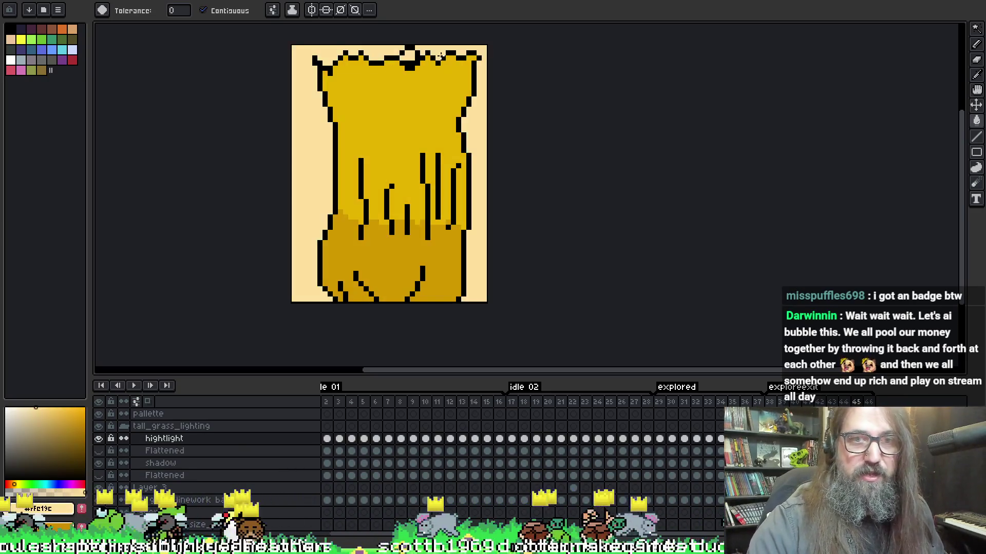
- Undo the last fill and pencil brighter cream pixels onto the grass tips
key(ctrl+z)
key(b)
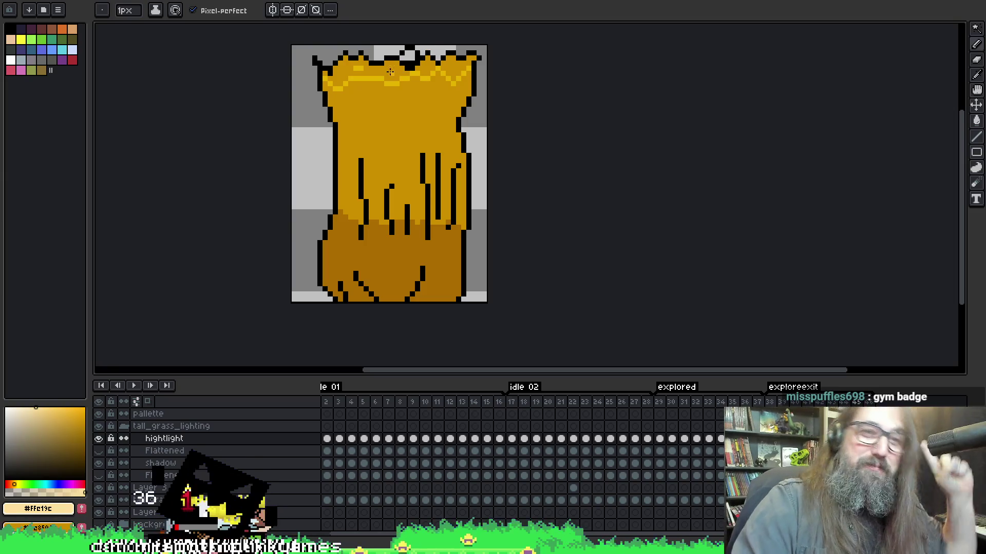
click(424, 73)
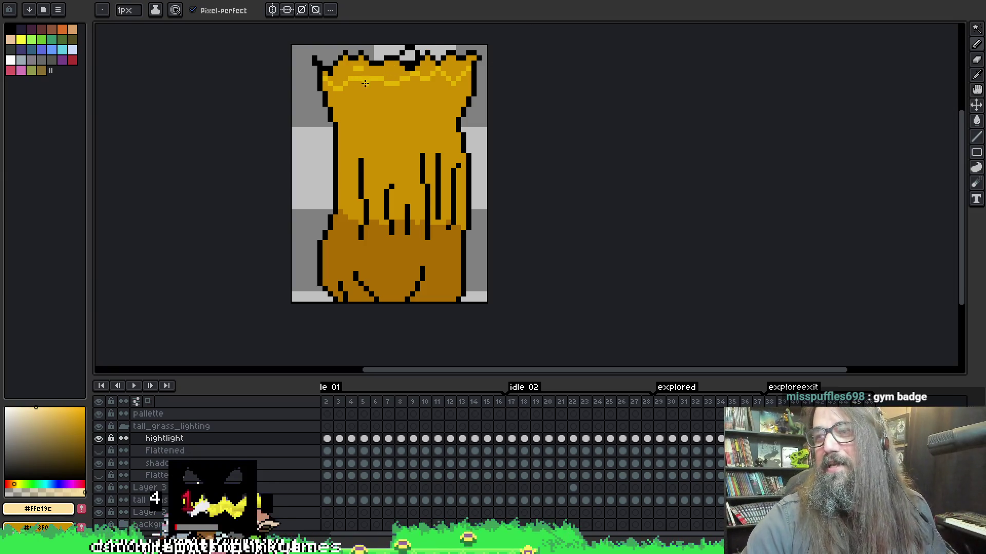
key(g)
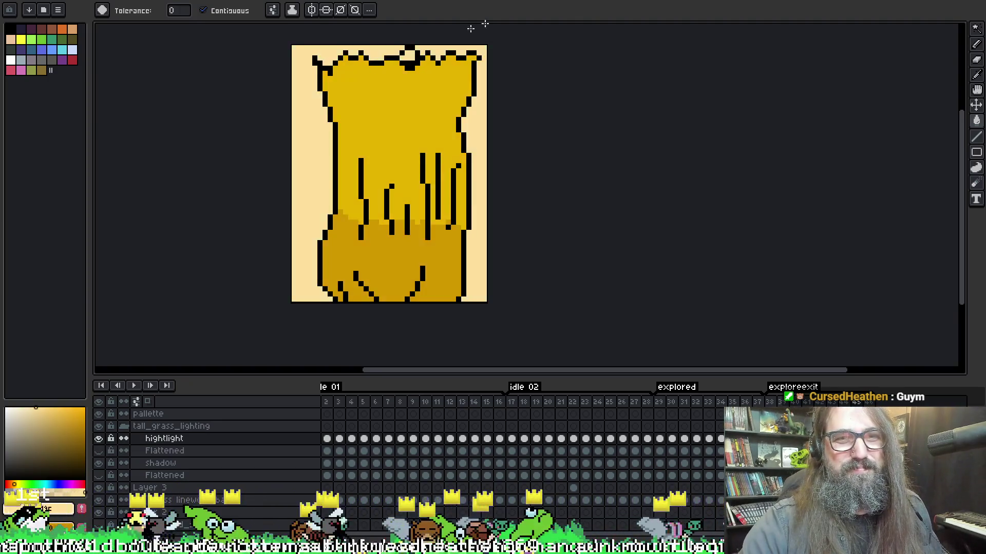
- Magic-wand the pale top highlight on Flattened and transform it on the hightlight layer
key(w)
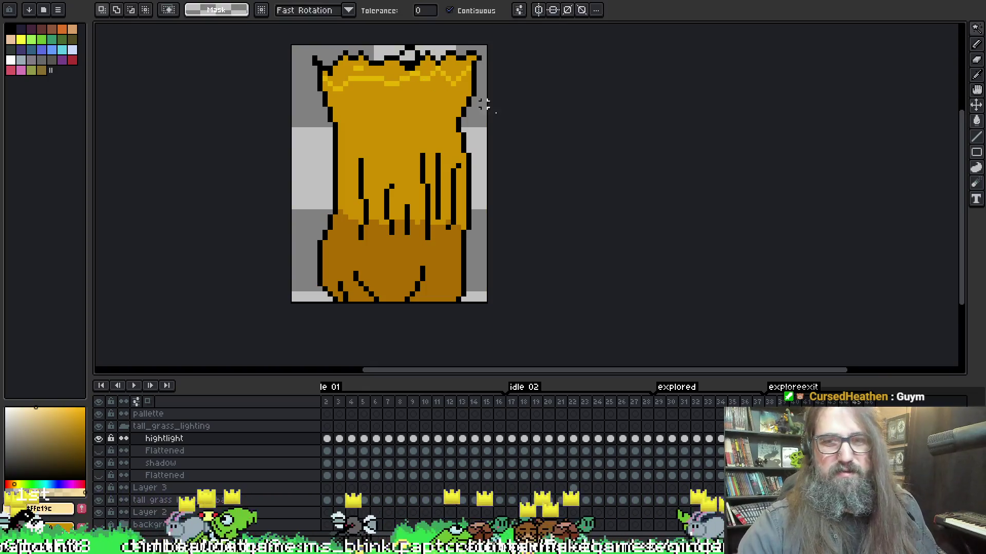
click(99, 450)
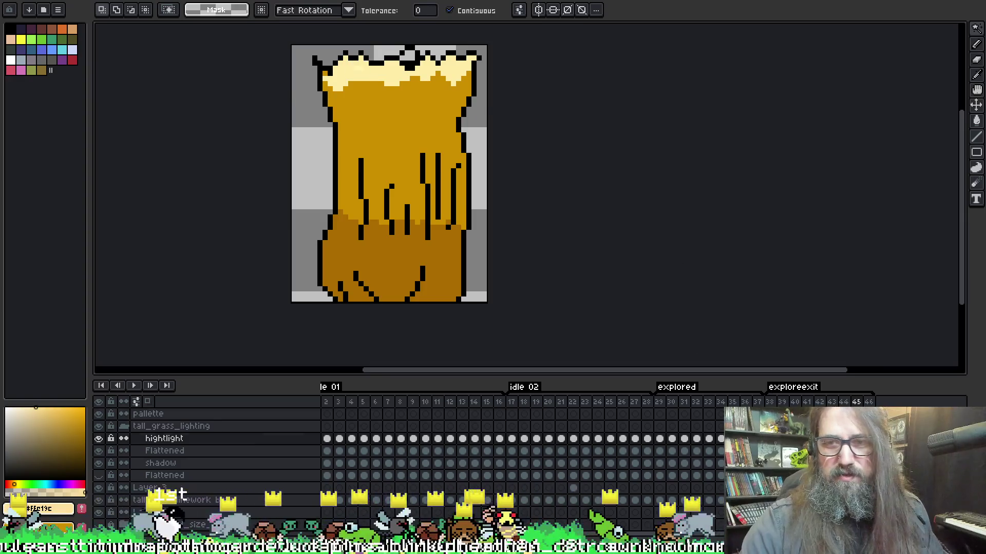
key(alt+Down)
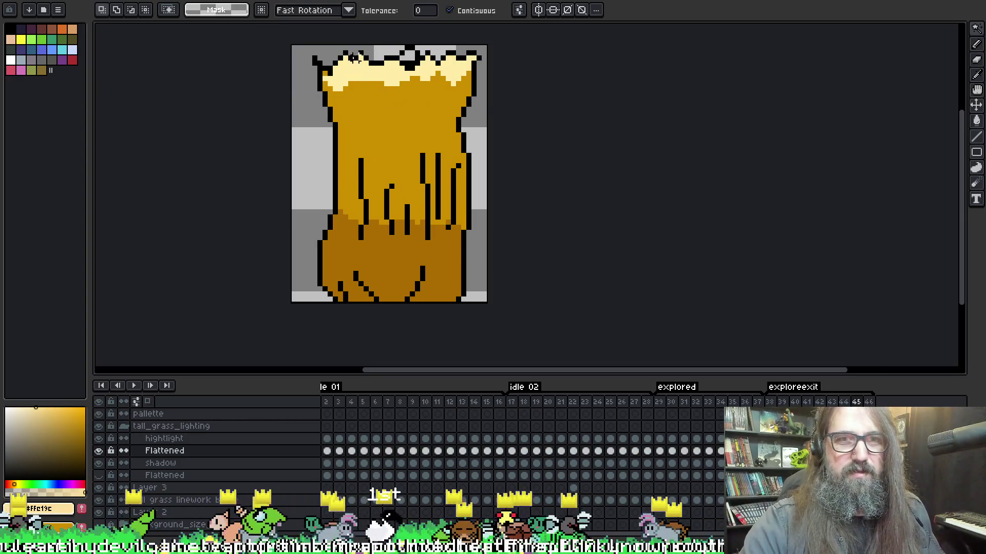
click(354, 57)
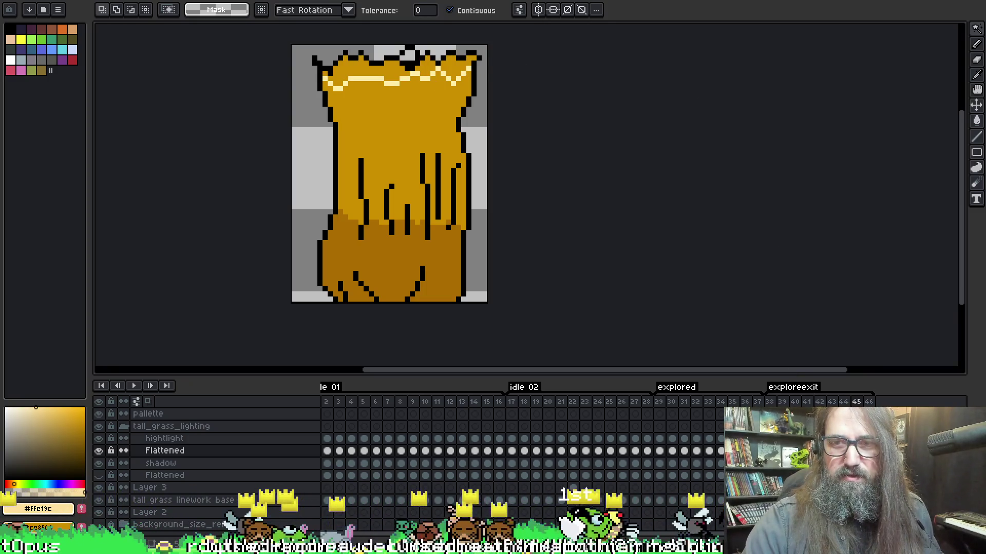
key(alt+Up)
click(358, 80)
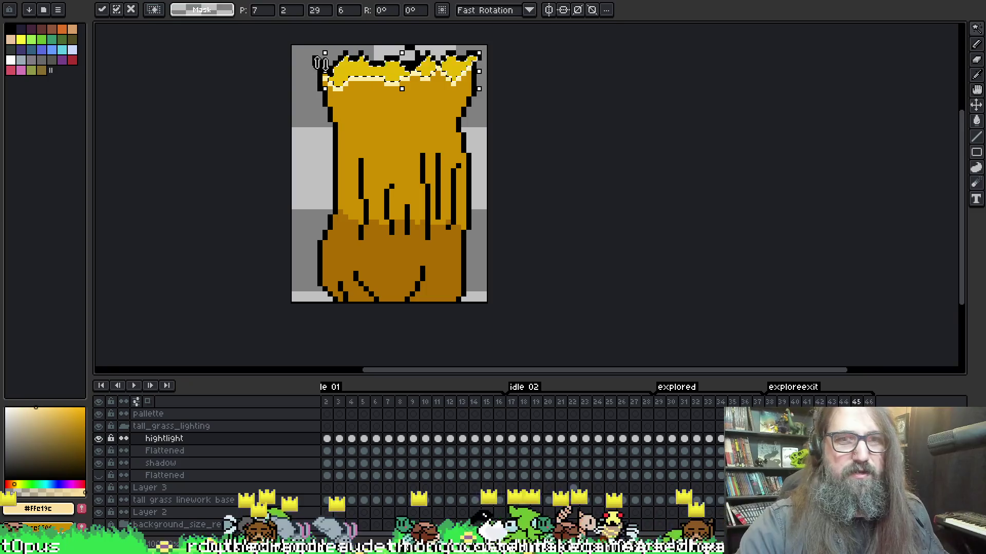
key(b)
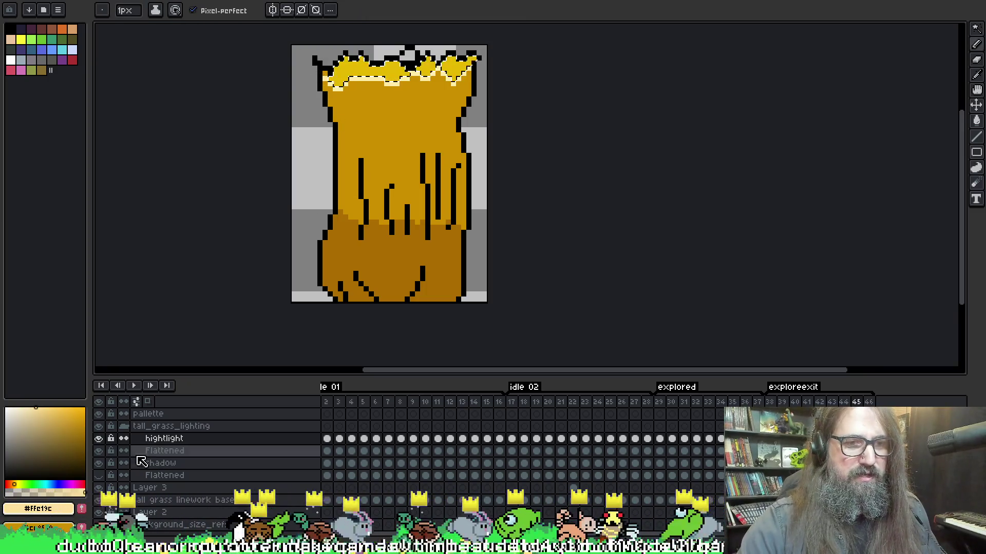
- Hide Flattened, eyedrop darker gold #ac6d00, and bucket-fill the top of the grass
click(98, 450)
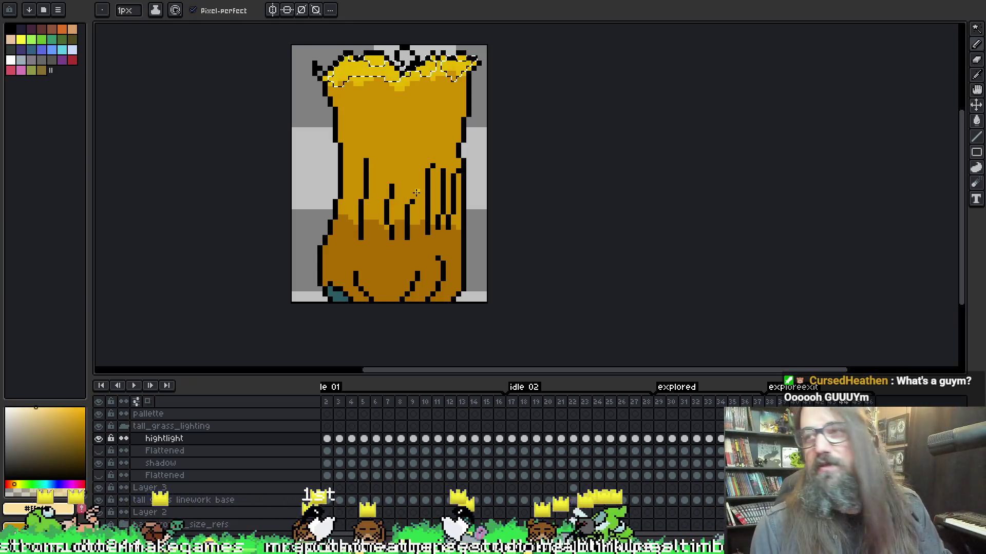
alt+click(389, 248)
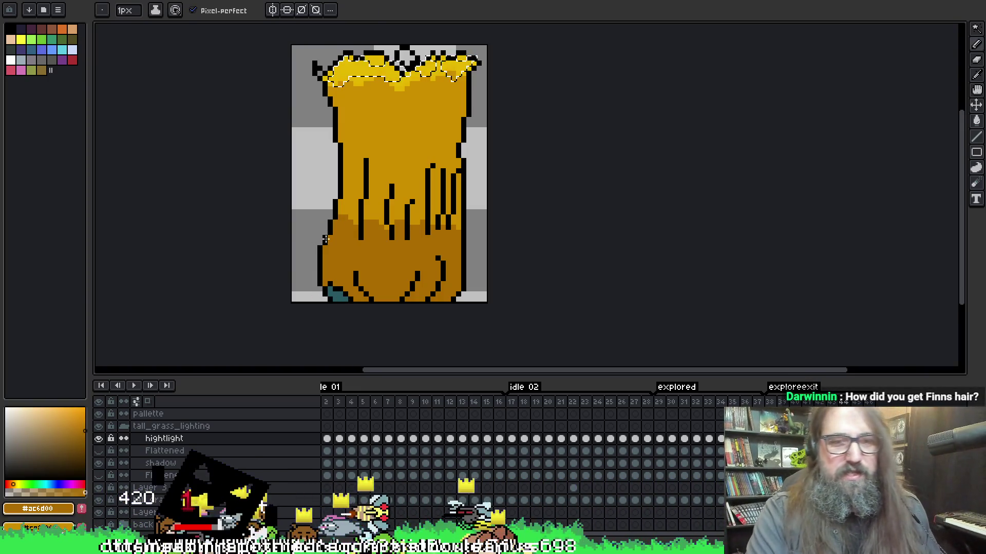
key(g)
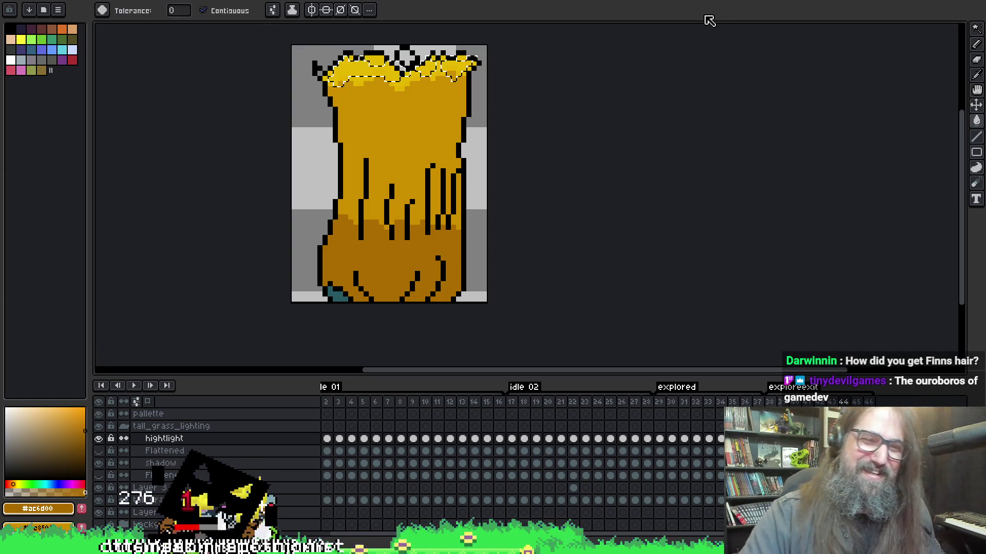
key(b)
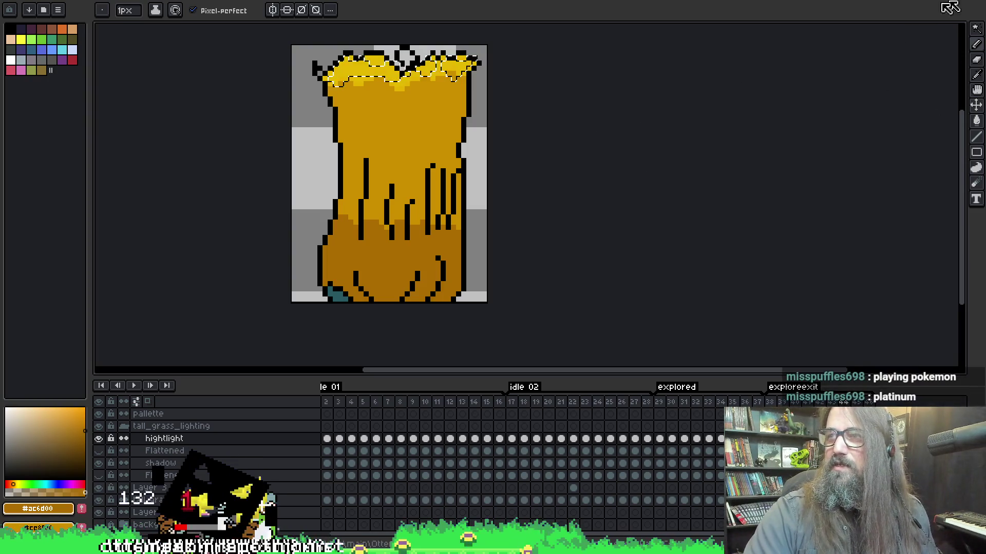
key(g)
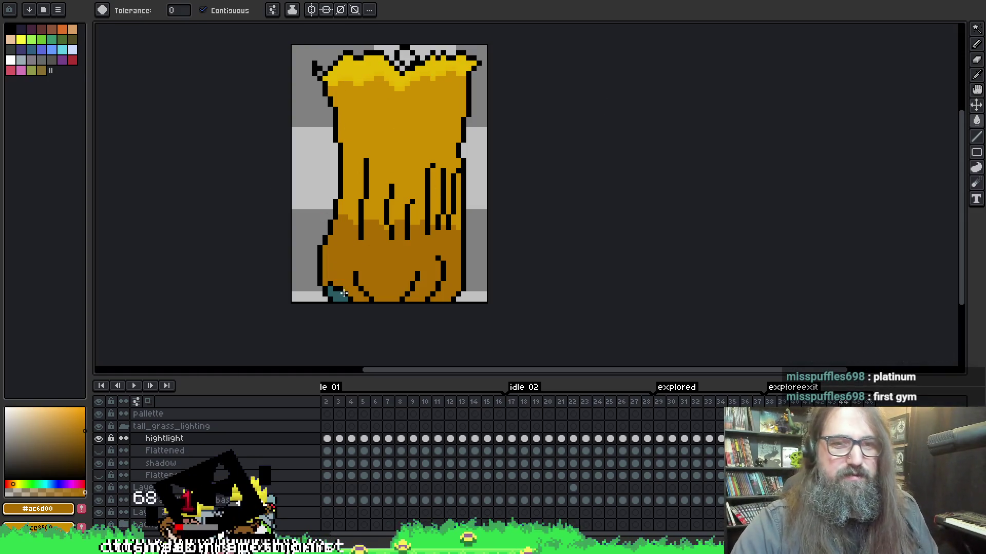
key(Down)
key(Down)
key(Down)
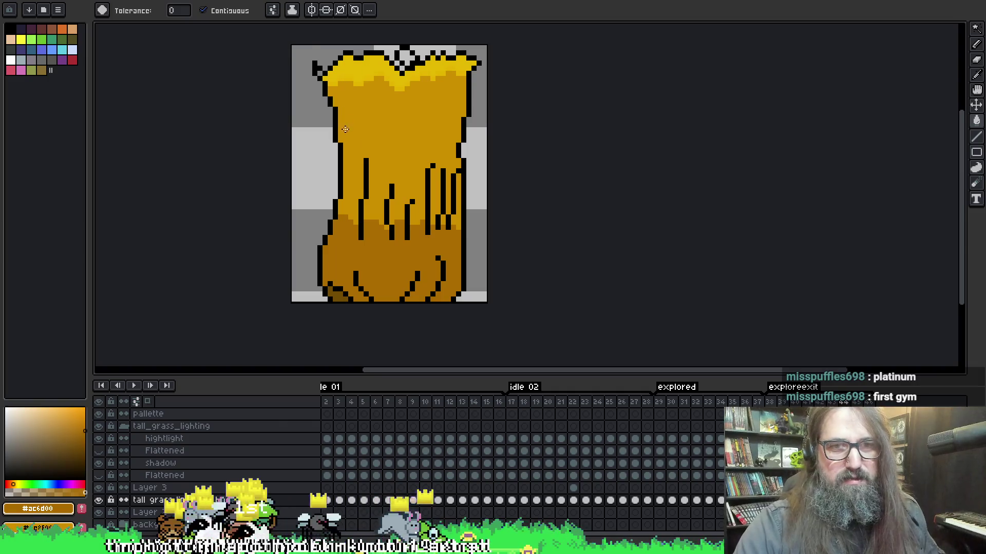
- Sample the gold #ce8f00 and a yellow leaf colour from the sprite
key(i)
click(357, 146)
key(g)
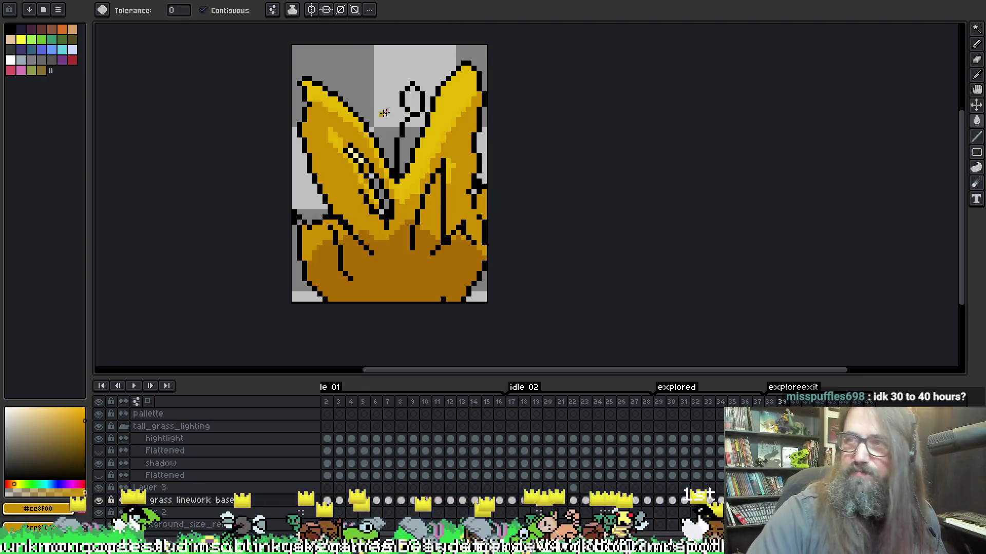
key(b)
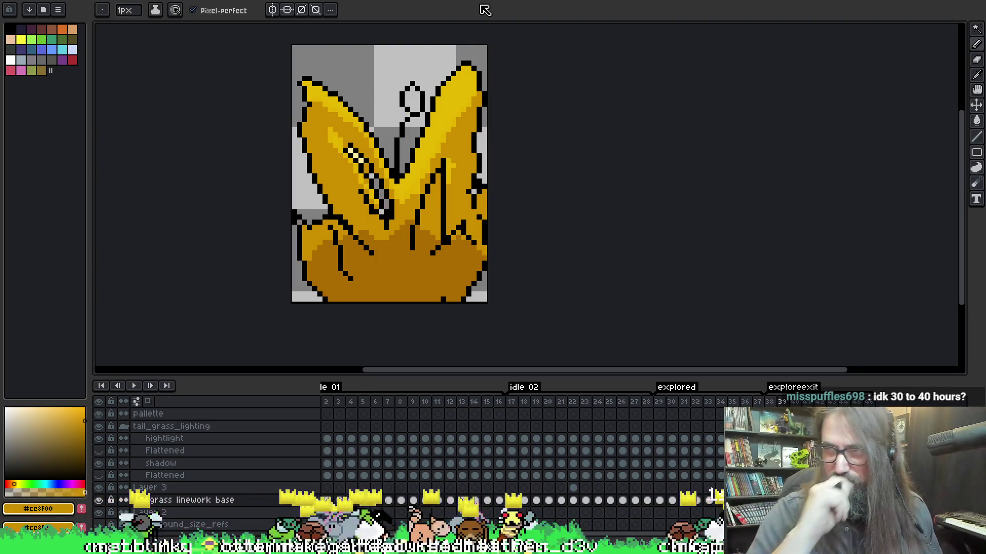
key(i)
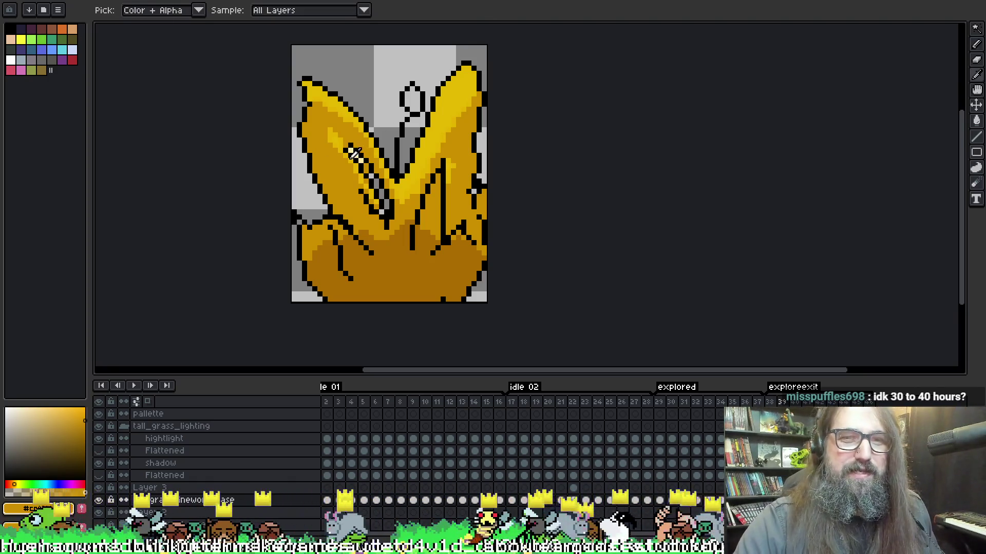
key(b)
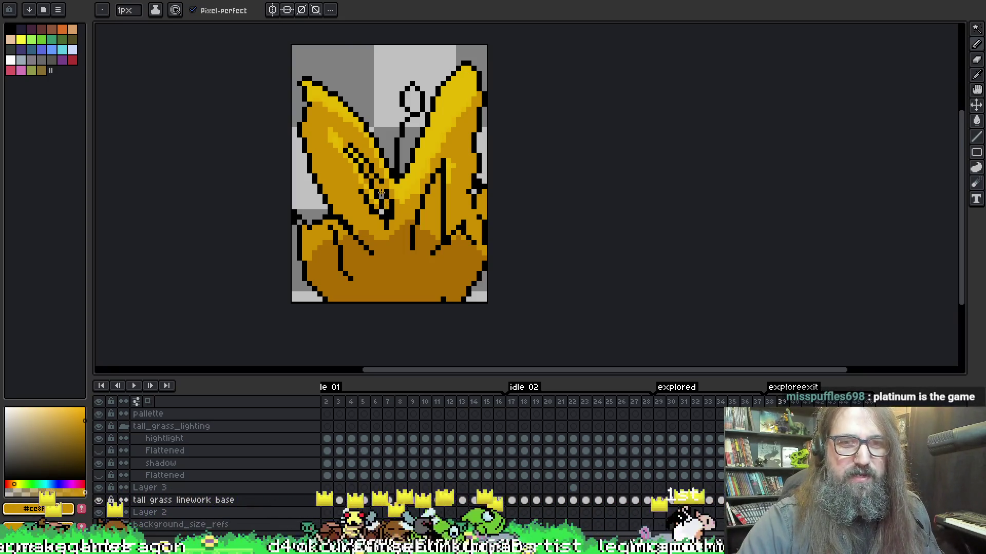
key(ctrl)
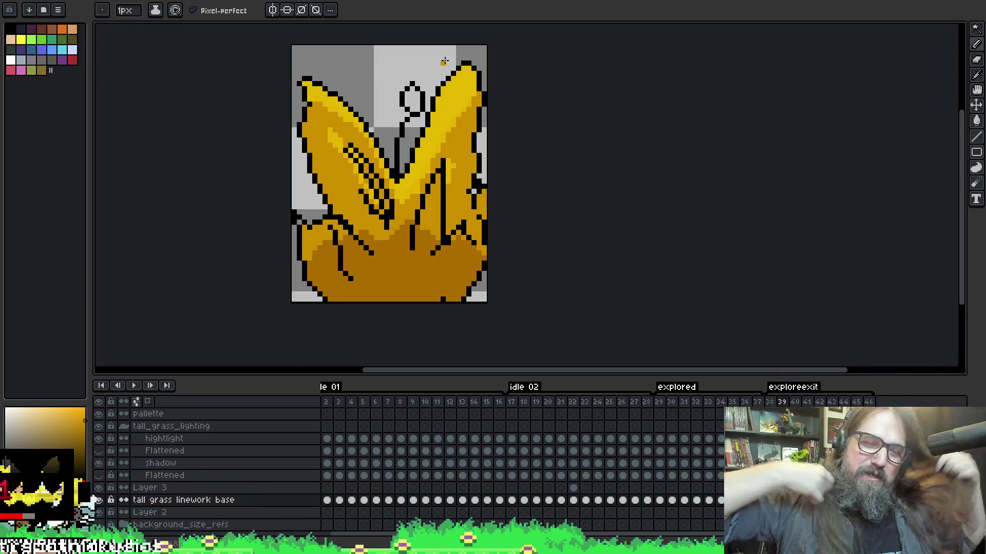
alt+click(448, 112)
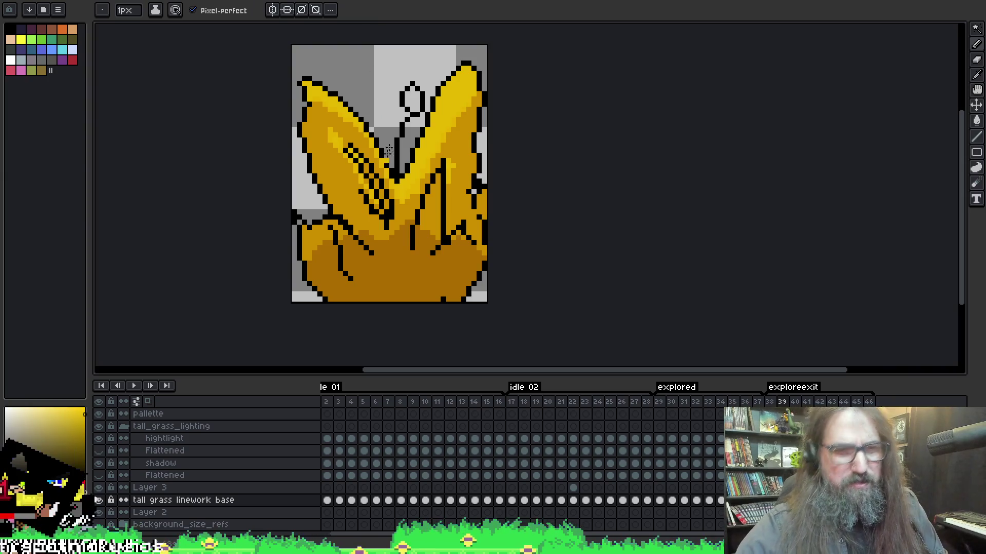
- Flip back and forth between frames around 42–44 to compare the grass poses
key(Right)
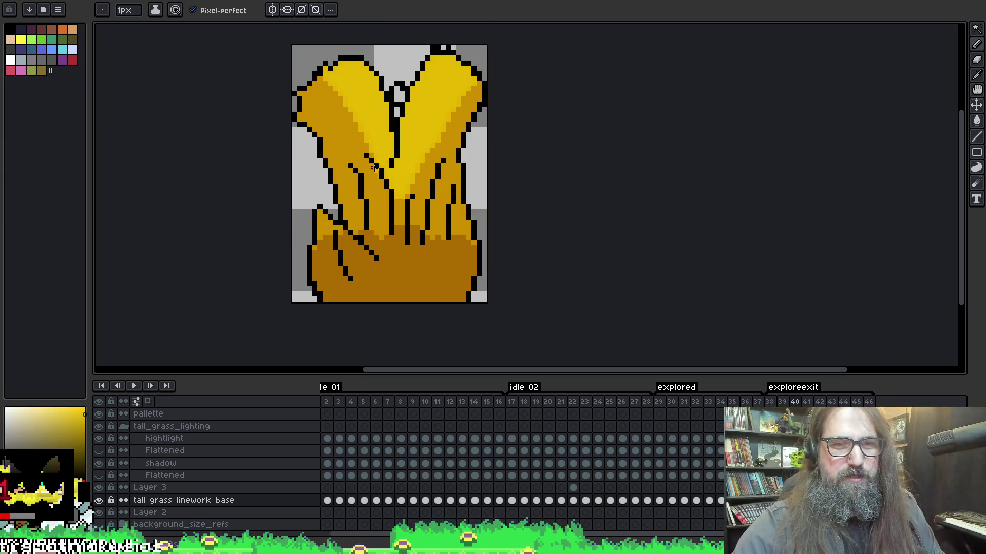
key(Right)
key(Right)
key(Left)
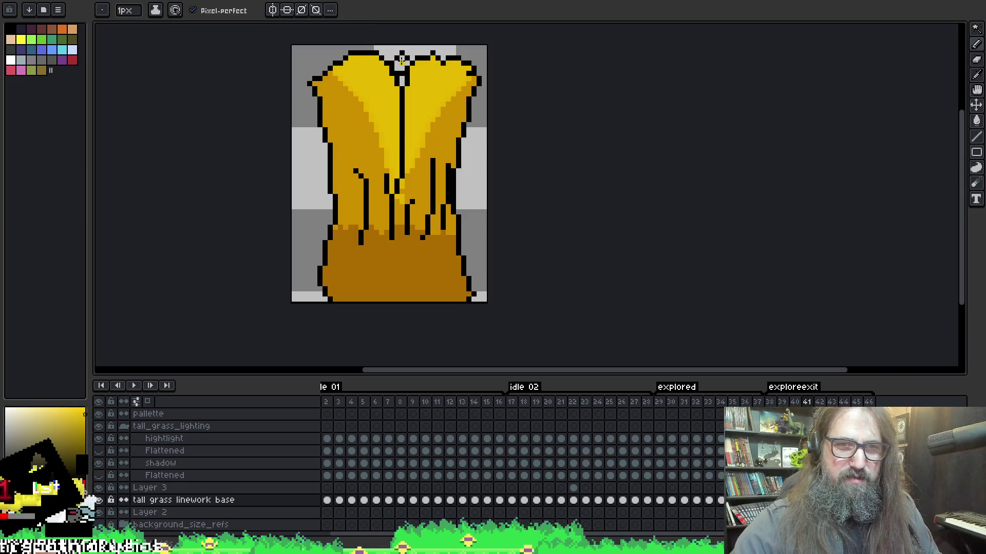
key(super+z)
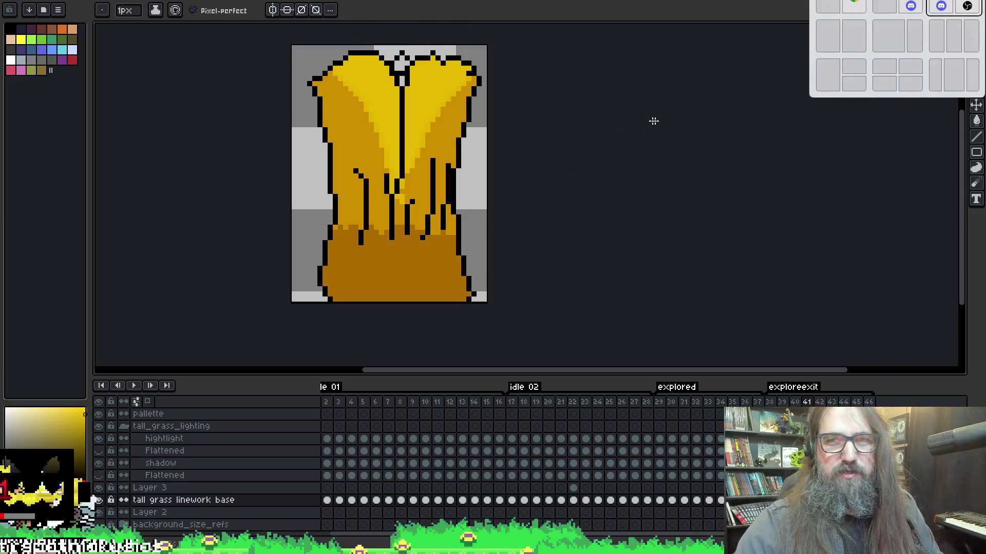
key(Escape)
key(Right)
key(Right)
key(Right)
key(Right)
key(Left)
key(Left)
key(Right)
key(Right)
key(Left)
key(Left)
key(Left)
key(Left)
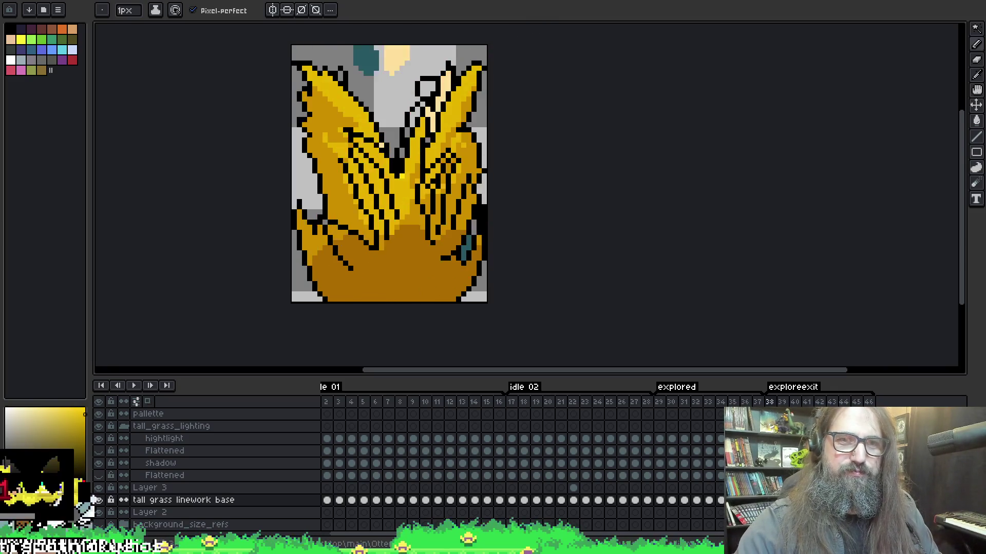
key(Left)
key(Left)
key(Left)
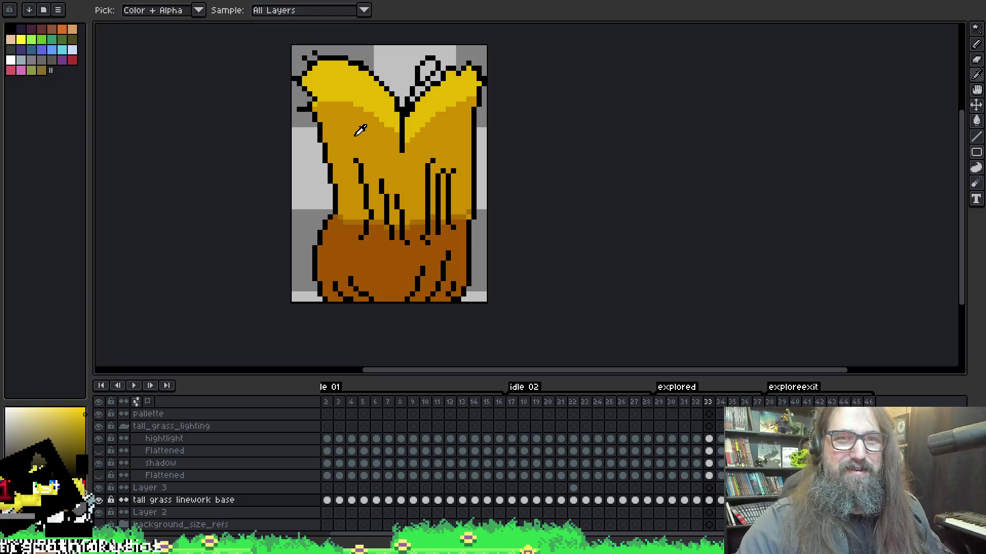
- Step forward from frame 28 to frame 31 with the Paint Bucket selected
key(Right)
key(Right)
key(Right)
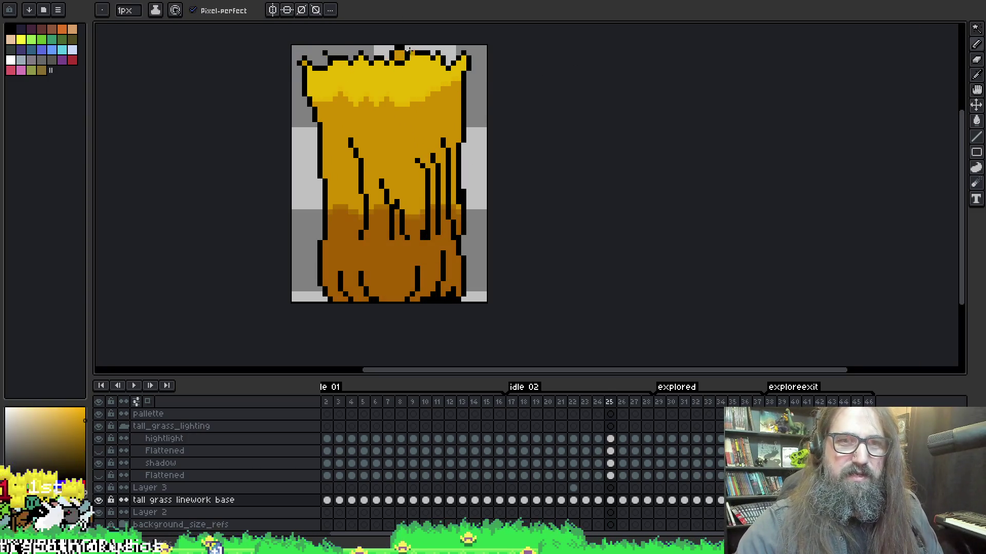
key(Right)
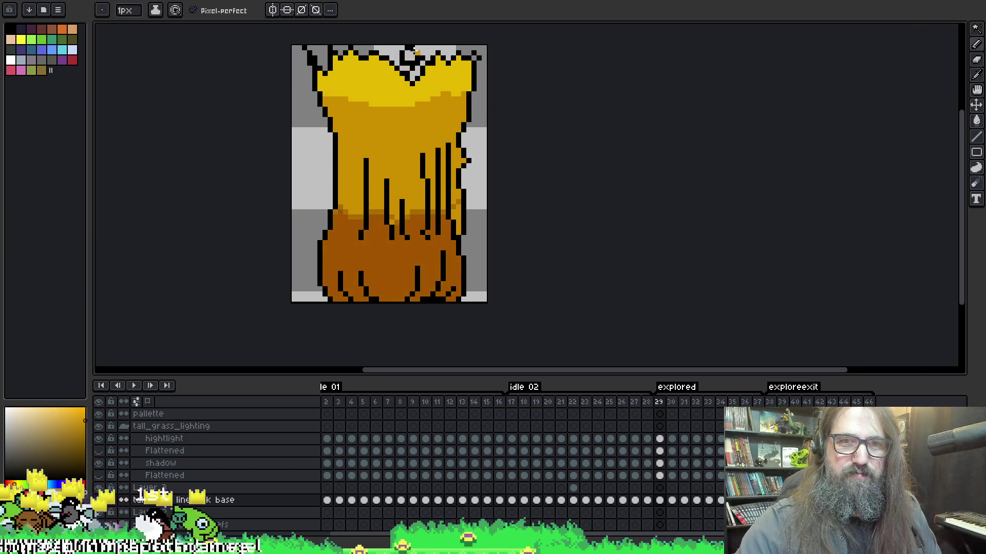
key(Right)
key(Left)
key(g)
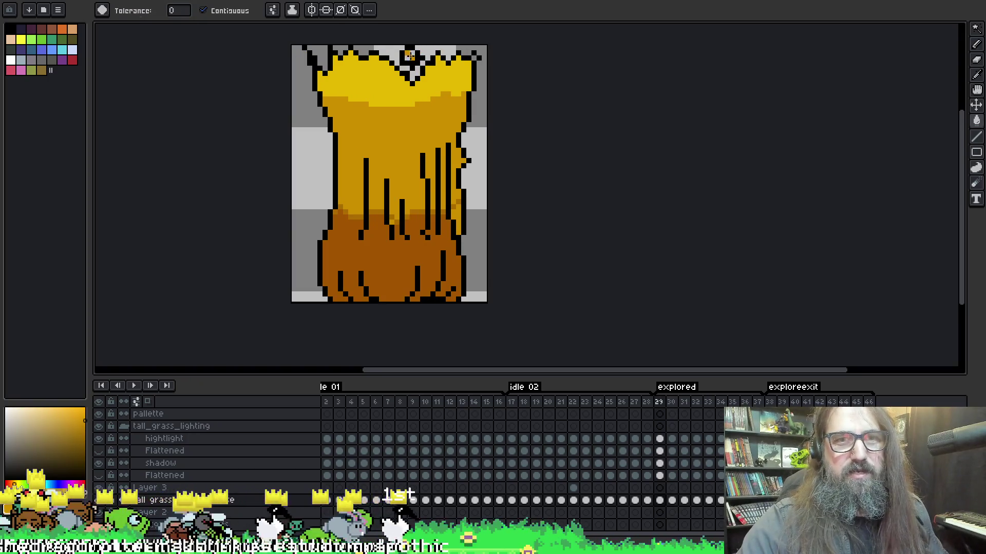
key(Right)
key(Right)
key(Right)
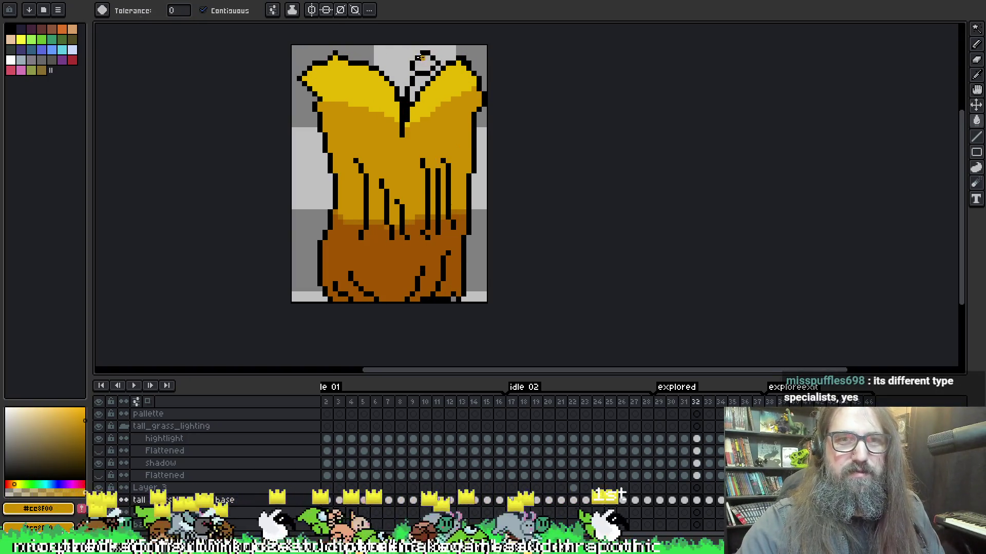
key(Right)
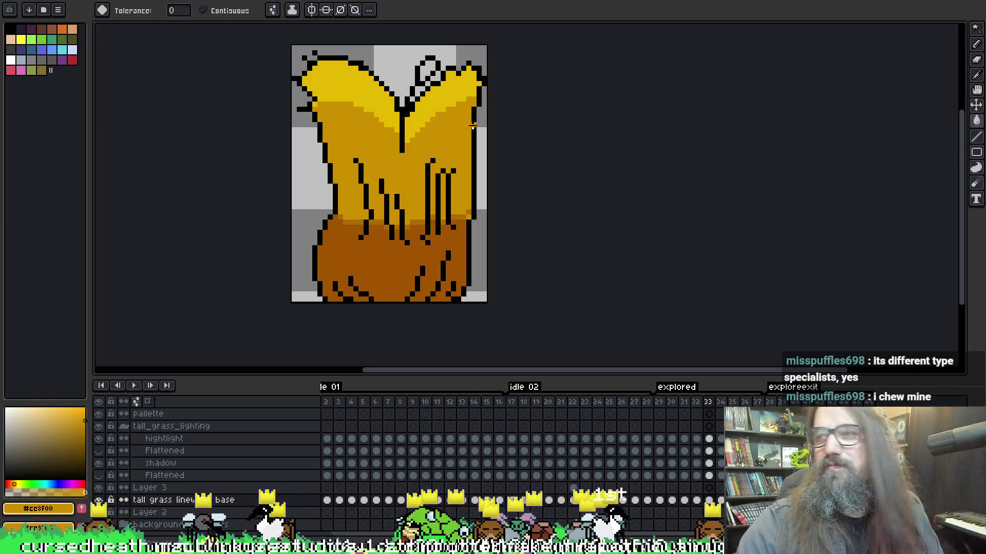
- Advance through frames 36 to 40 and wrap around to the first frame
key(Right)
key(Right)
key(Right)
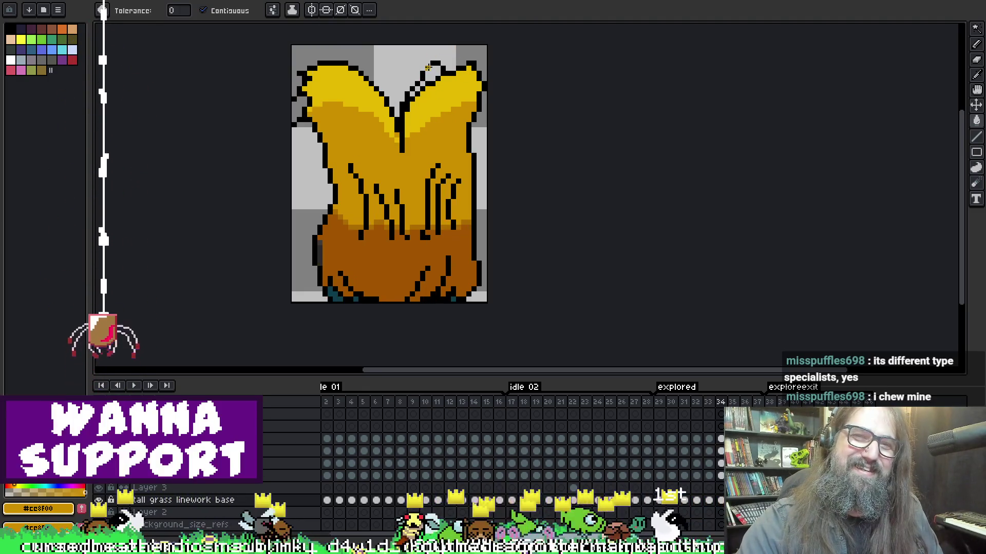
key(Right)
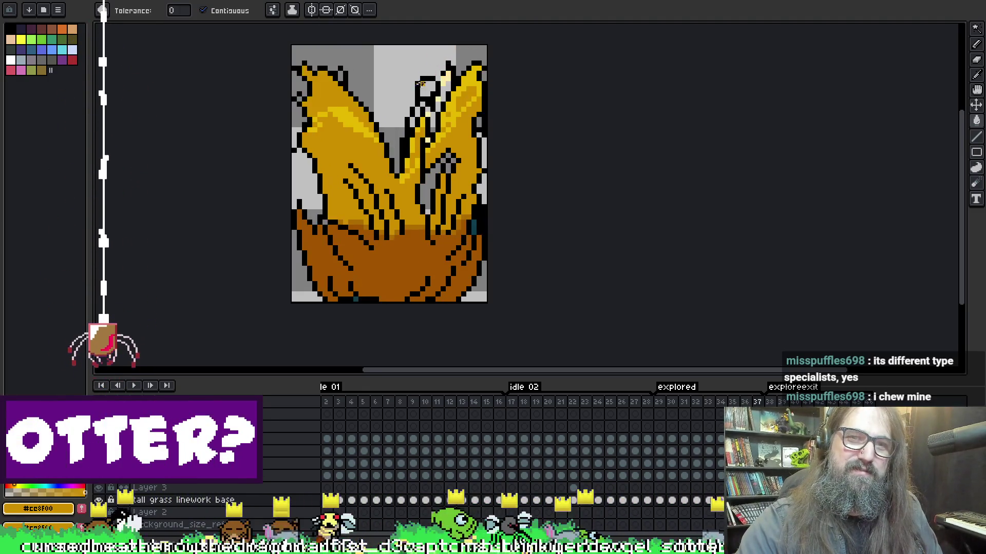
key(Right)
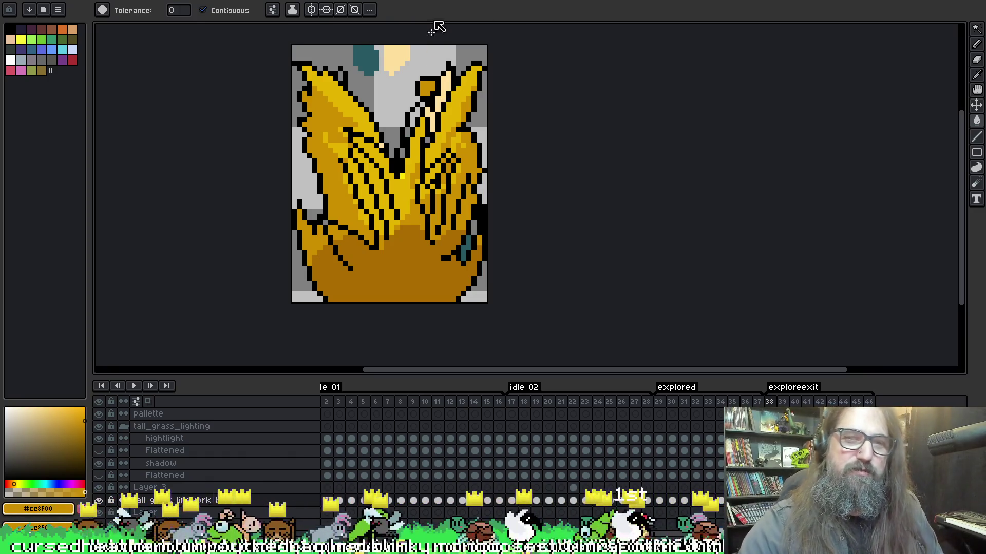
key(Right)
key(Right)
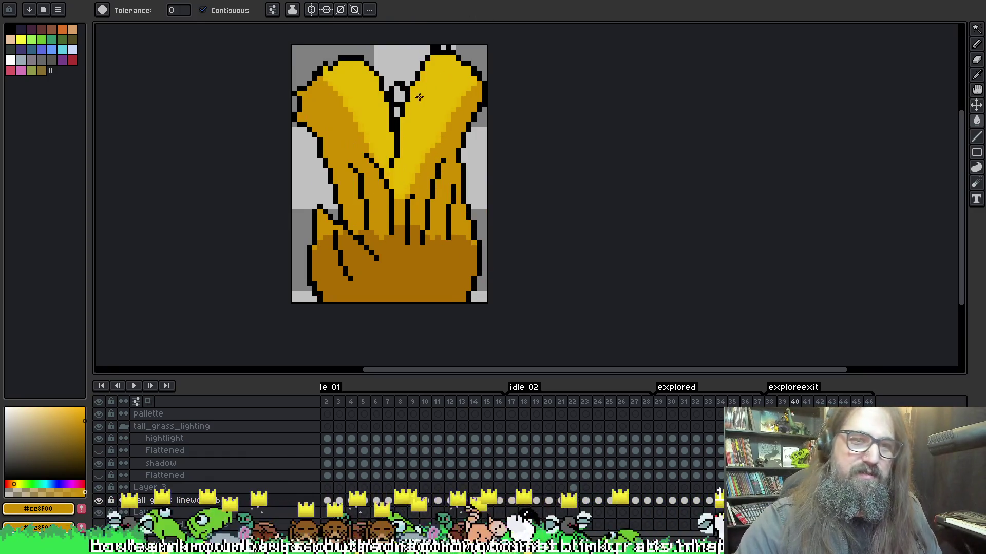
key(Right)
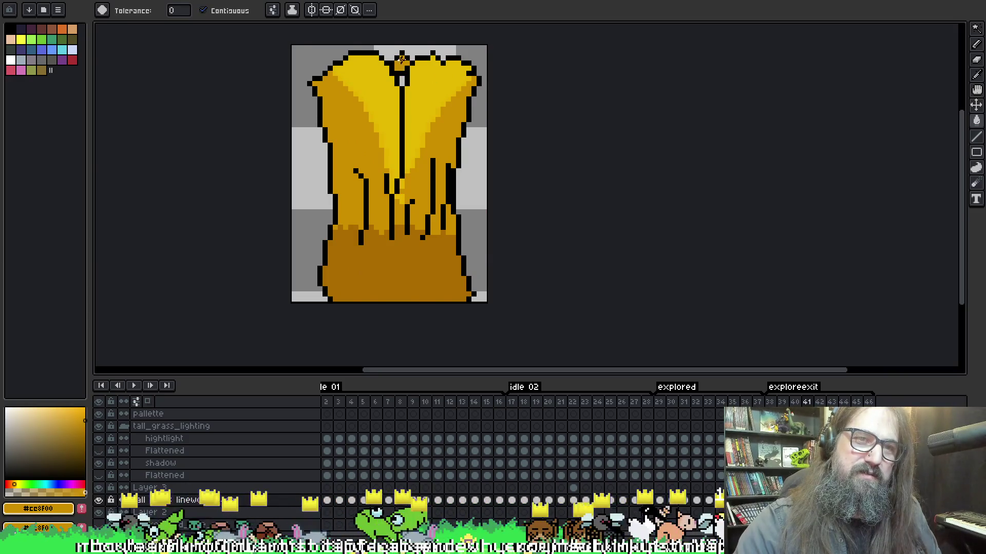
key(Right)
key(Right)
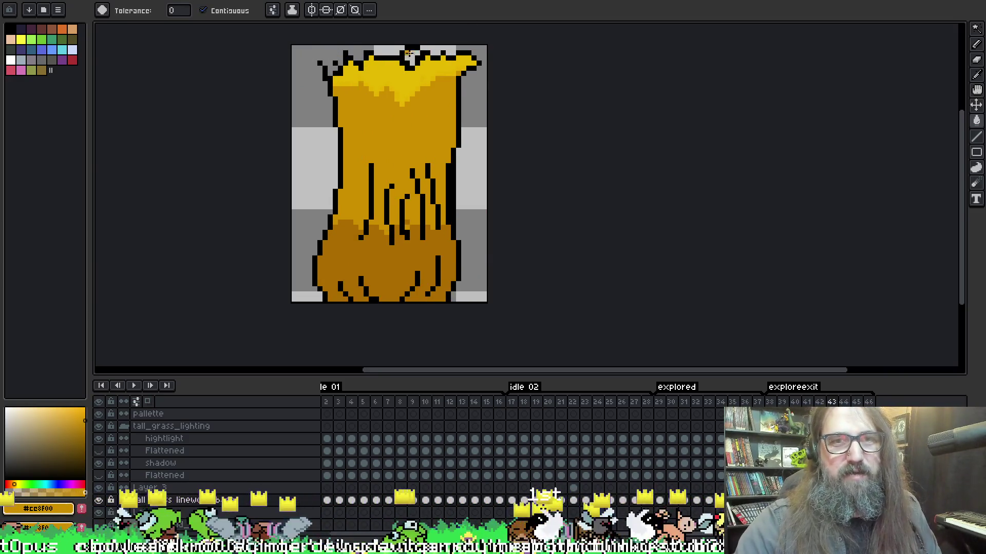
key(Right)
key(Right)
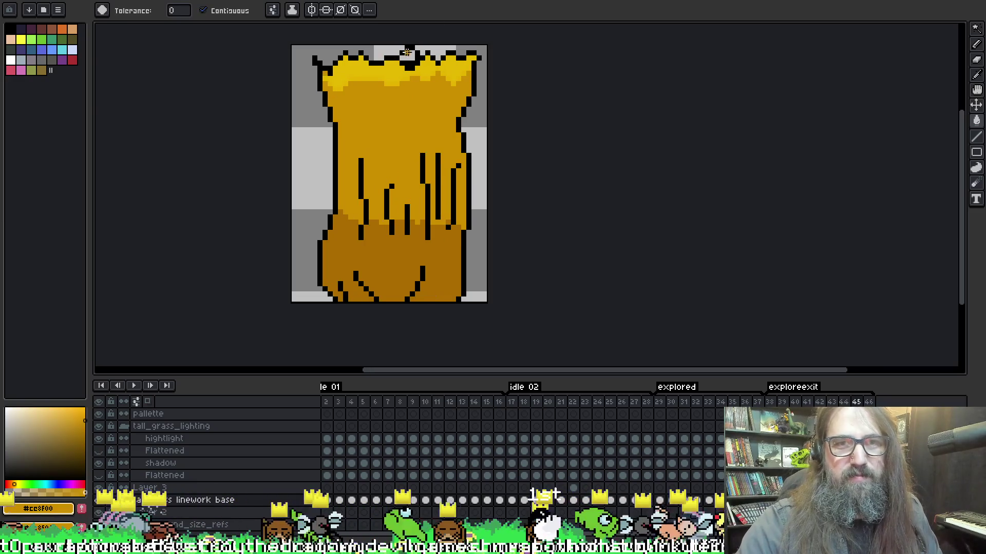
key(Right)
key(Right)
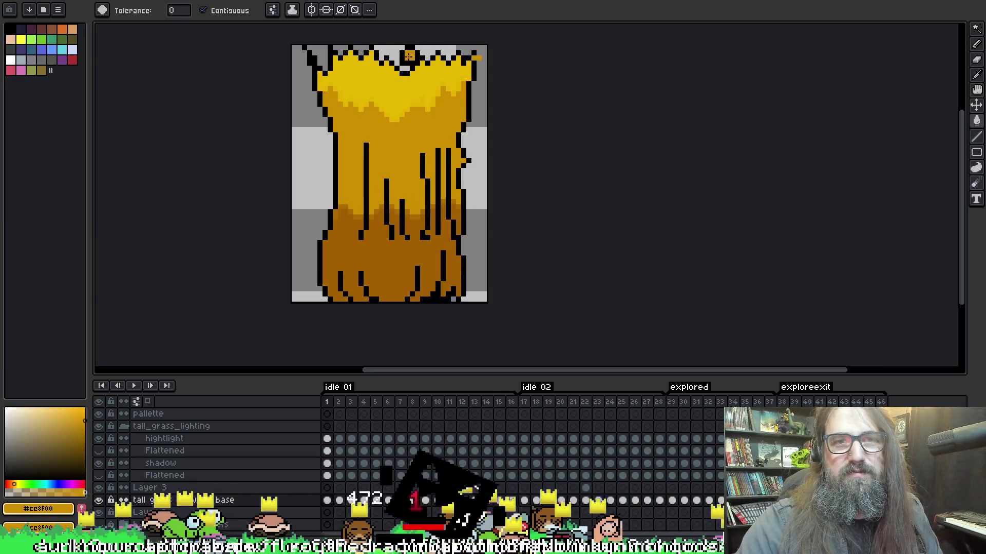
key(Left)
key(Right)
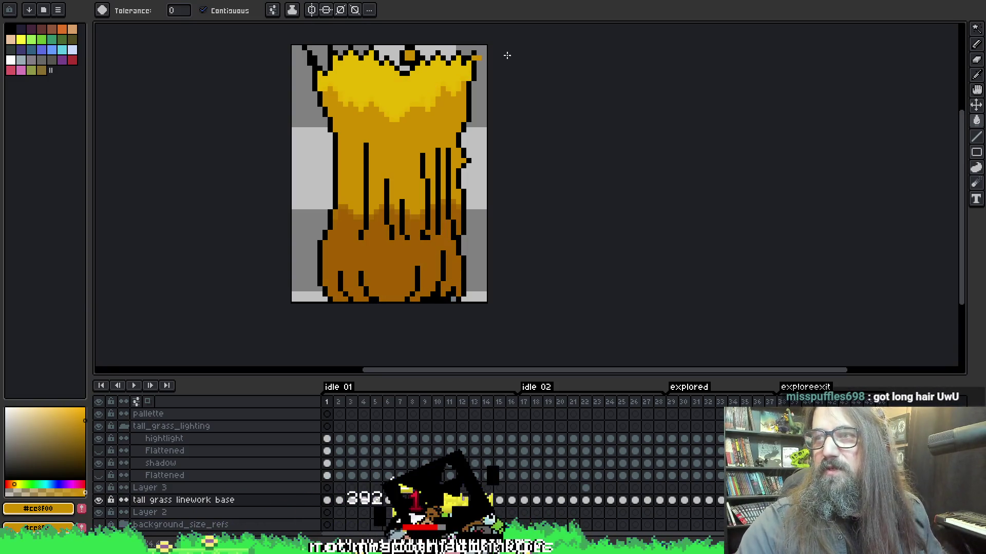
- Jump to the last frame, 46, and sample a colour from the artwork
key(b)
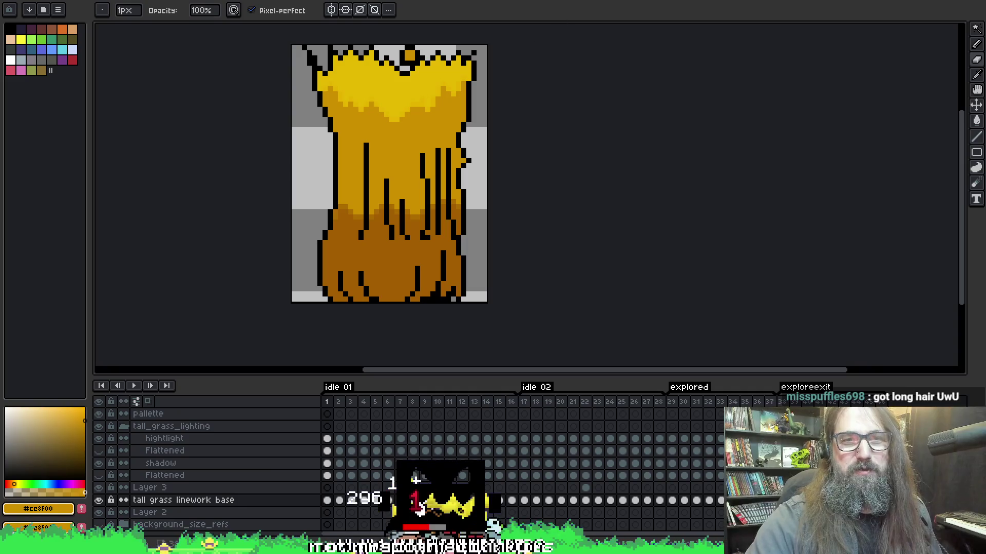
key(Left)
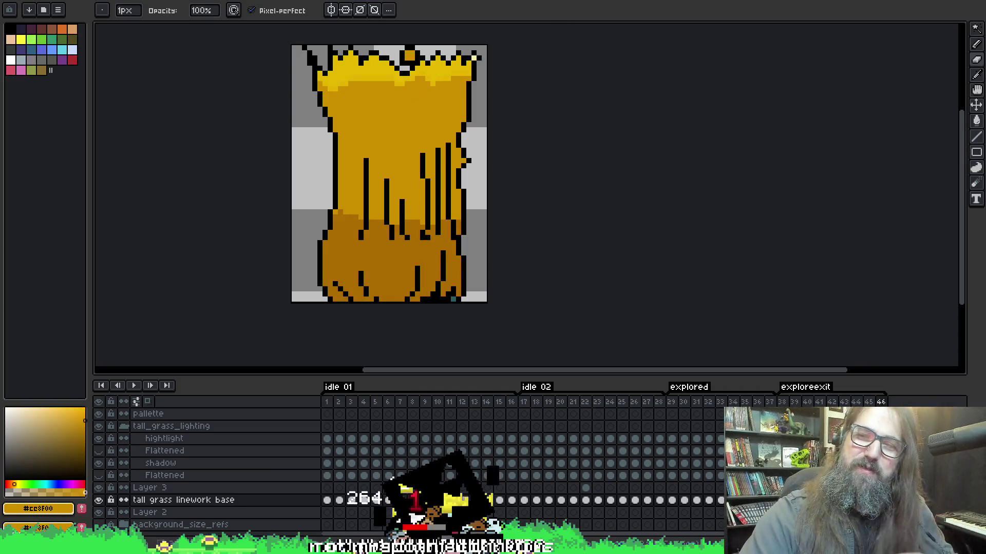
key(alt)
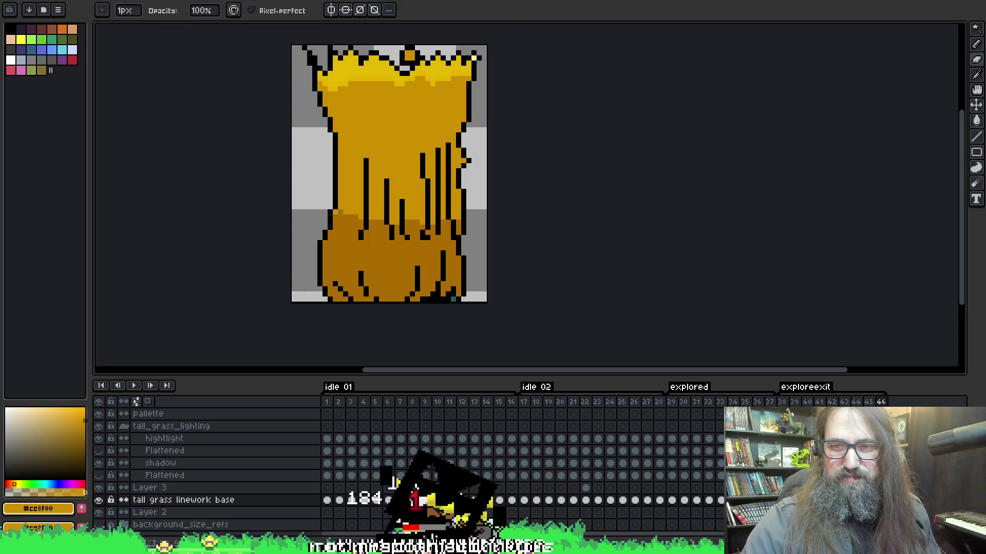
key(g)
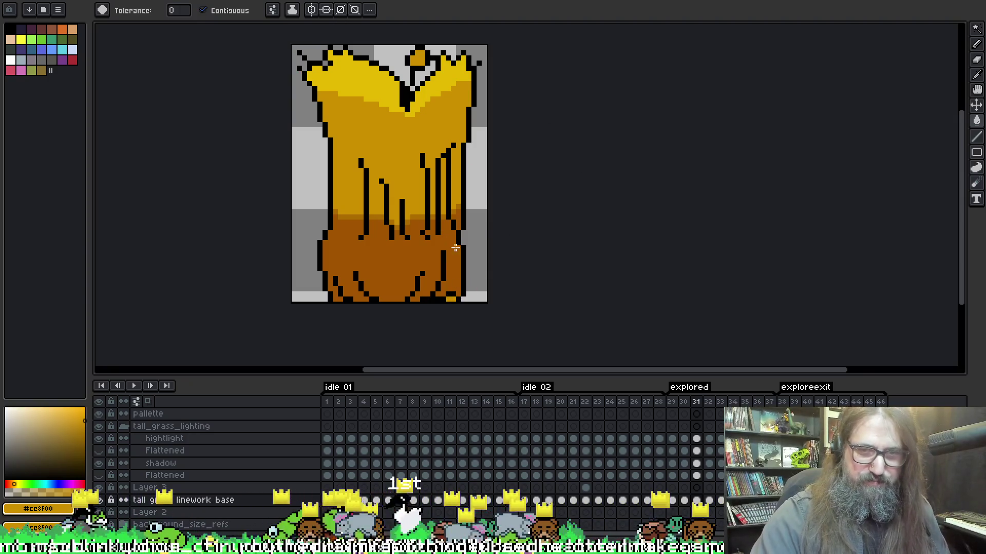
- Advance to frame 35 and refill the teal pixels at the grass's bottom-left
alt+click(418, 161)
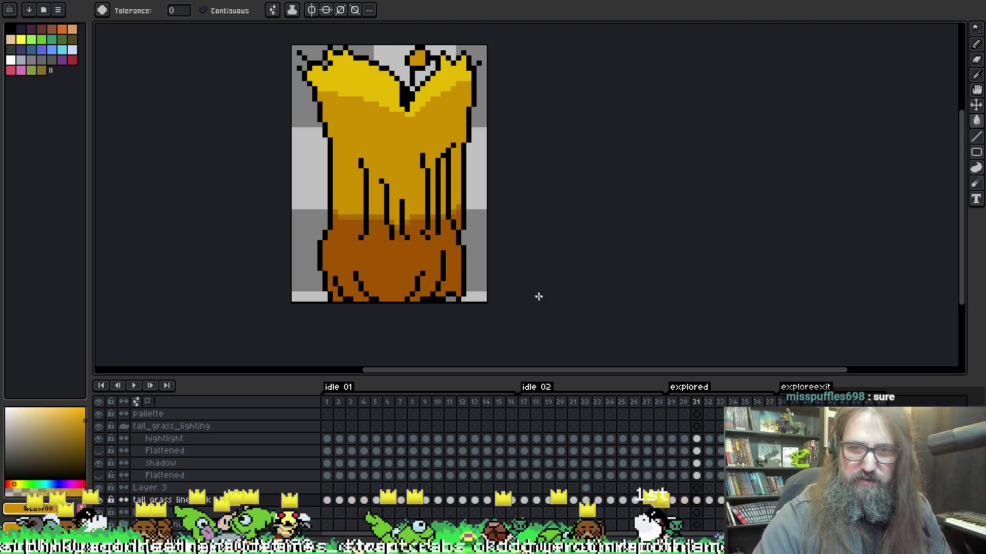
key(Right)
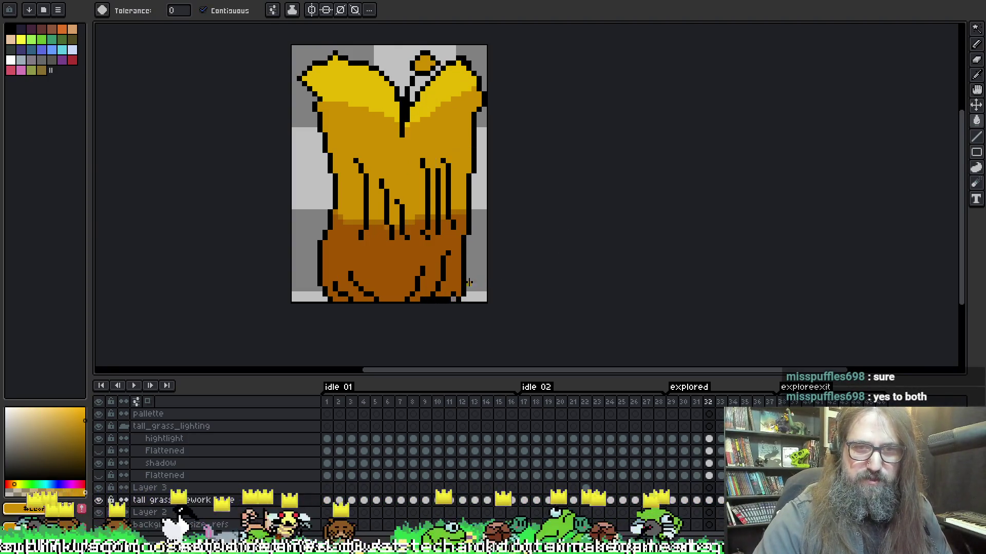
key(Right)
key(Right)
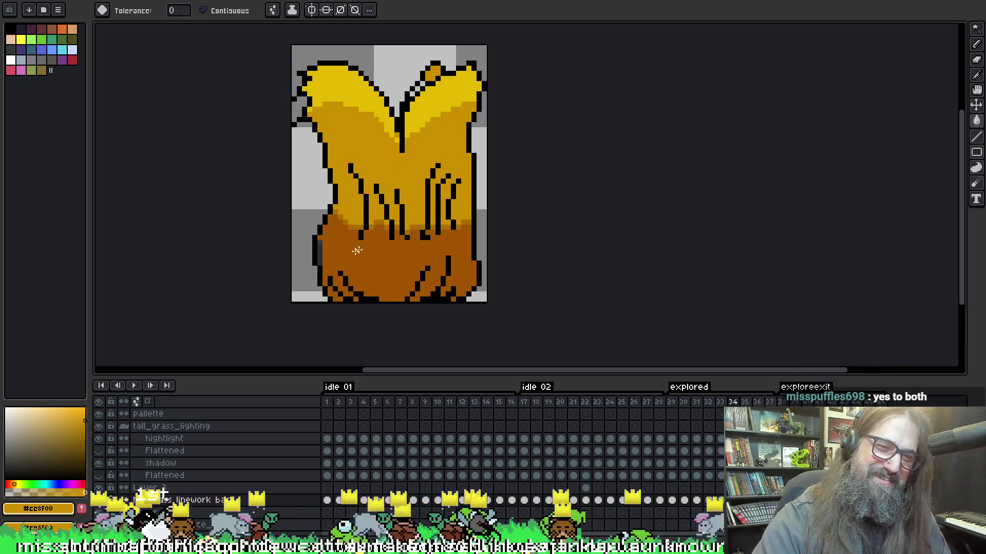
key(period)
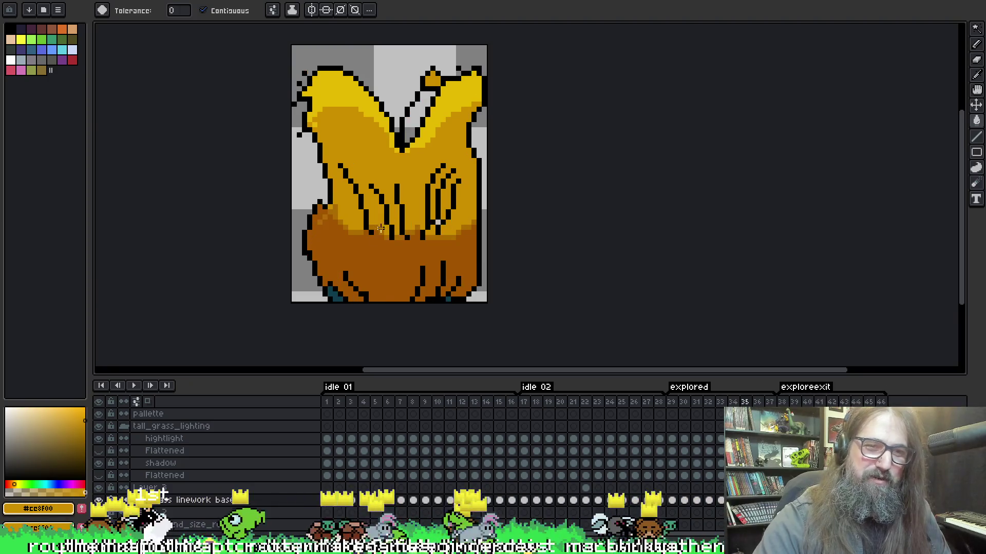
click(329, 291)
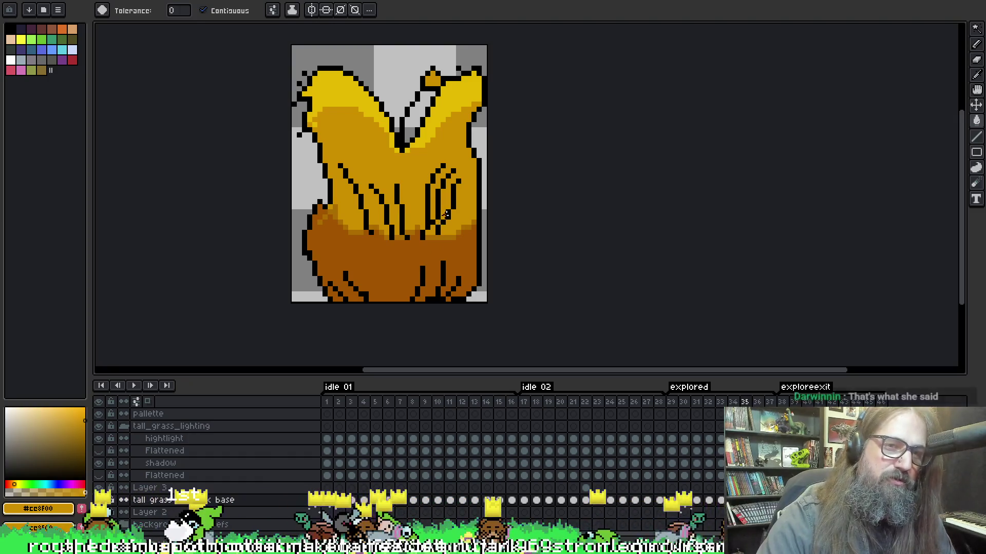
- Step through frames 36–38 and flip back and forth to compare poses
key(period)
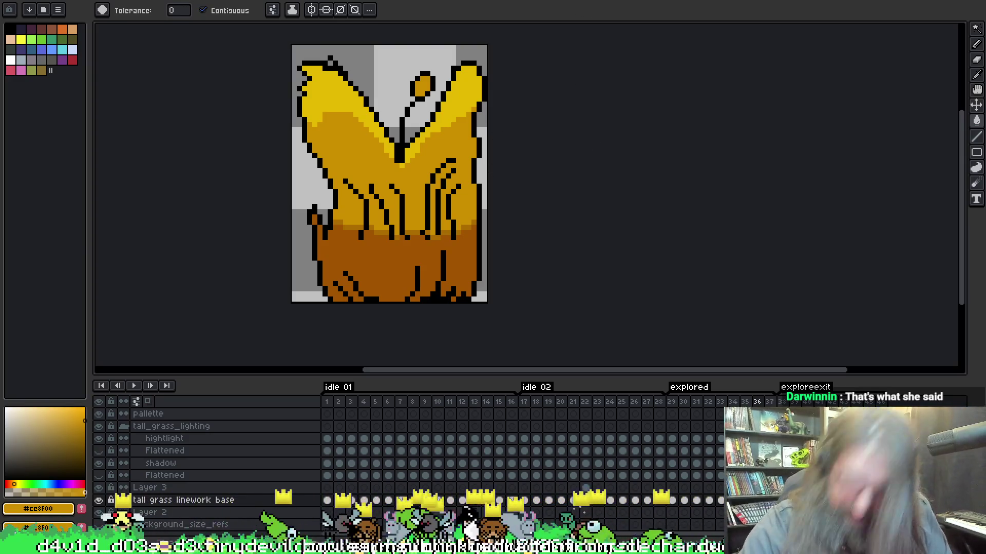
key(period)
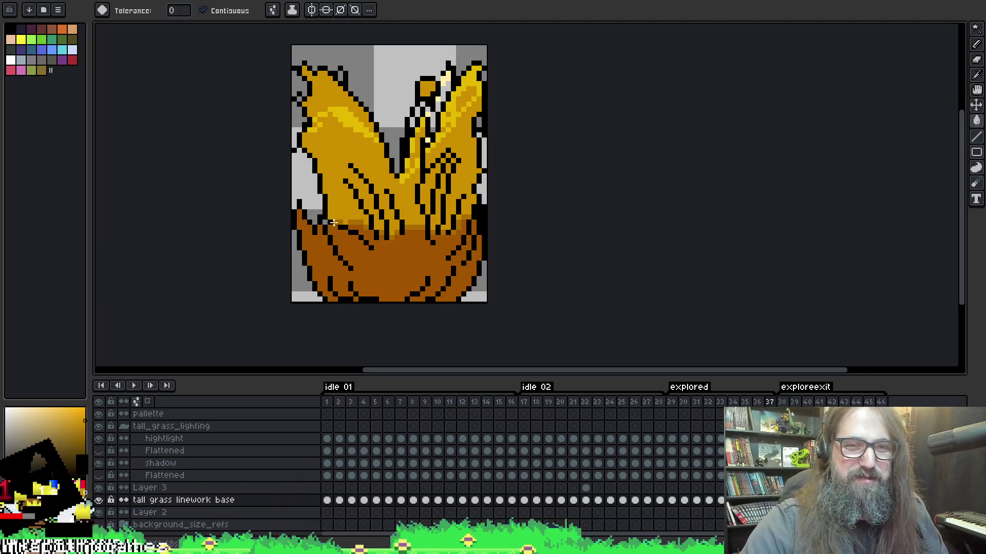
key(Right)
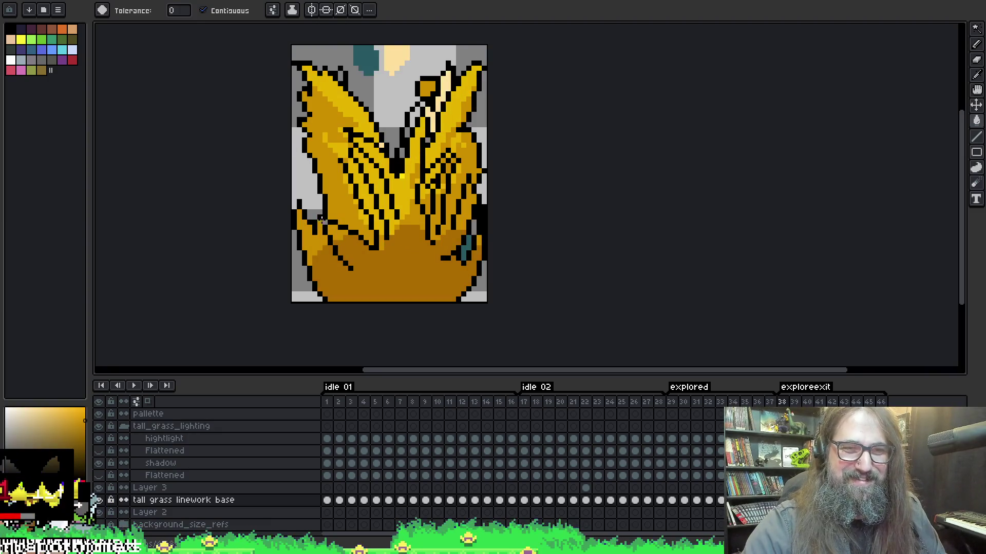
key(Left)
key(Right)
key(Left)
key(Right)
key(Left)
key(Left)
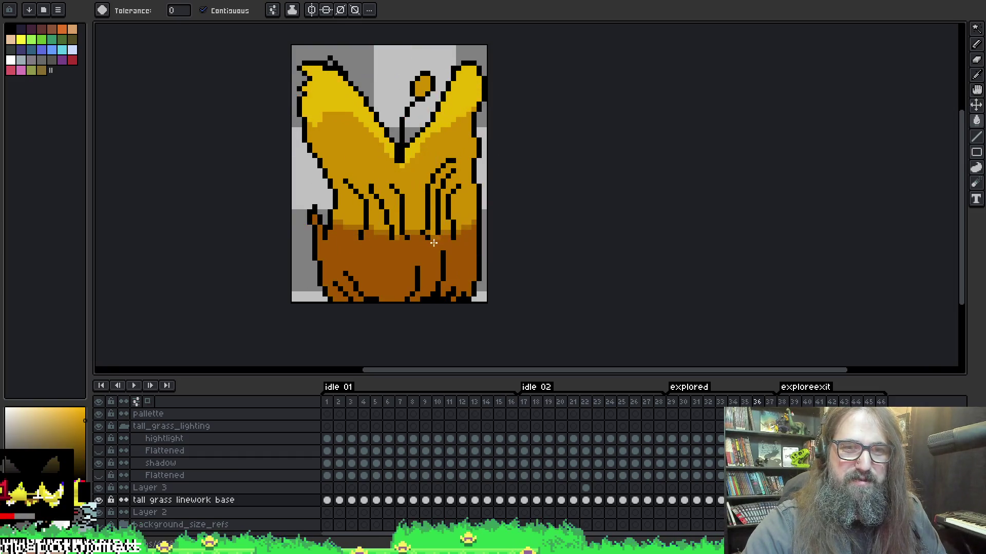
key(Right)
key(Left)
key(Right)
key(Right)
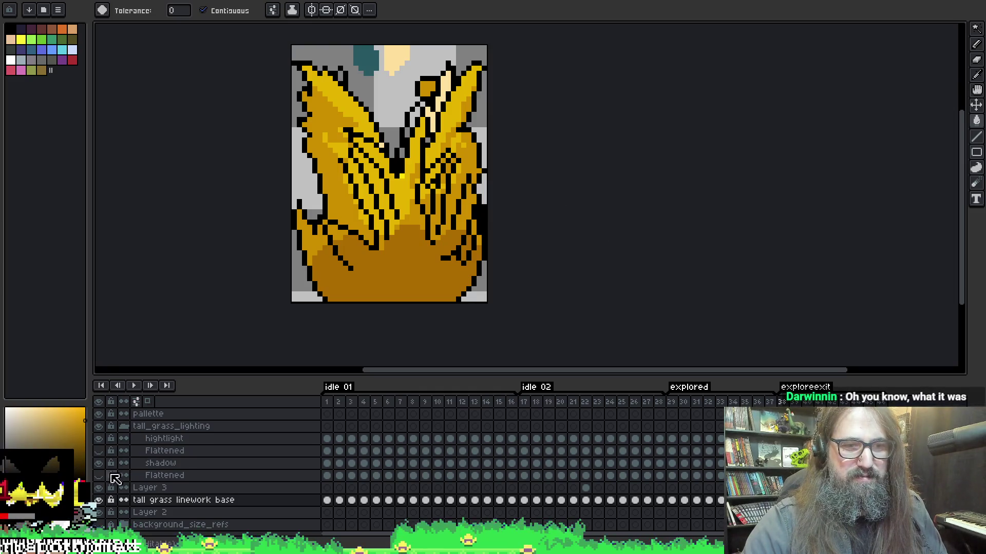
key(Return)
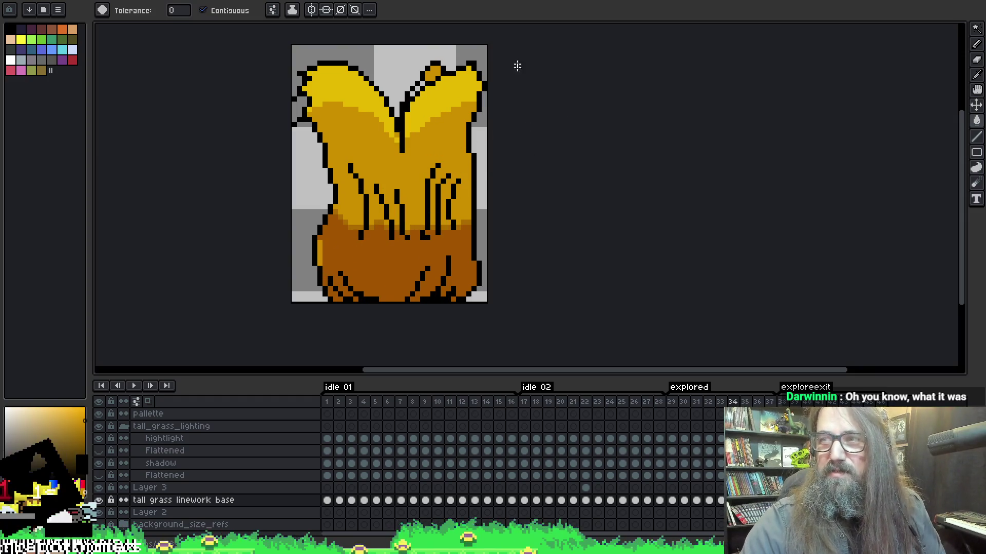
- Pick dark teal #285963 for the Pencil and select the shadow layer
alt+click(367, 51)
key(b)
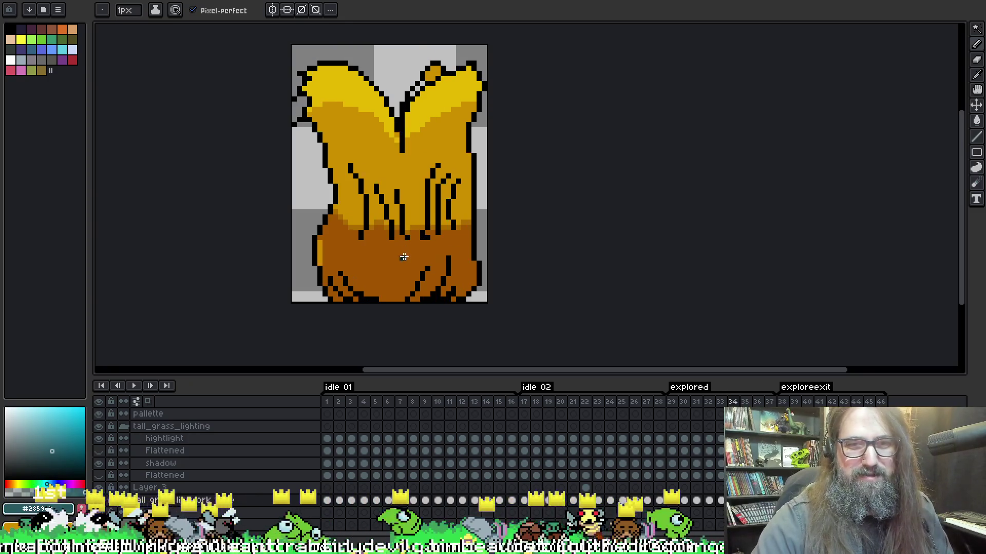
ctrl+click(454, 245)
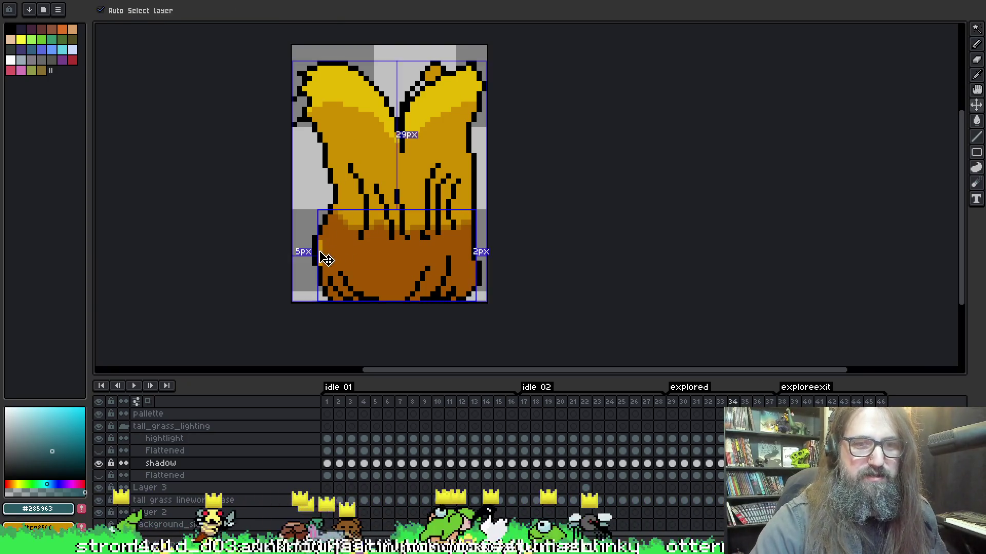
- Try a teal fill on the shadow layer, then undo it
key(g)
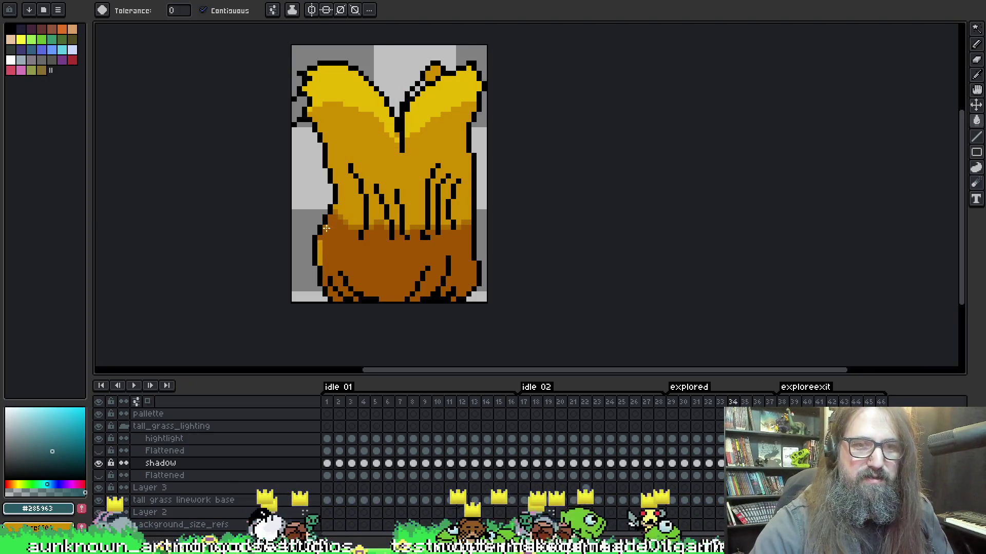
click(318, 248)
key(ctrl+z)
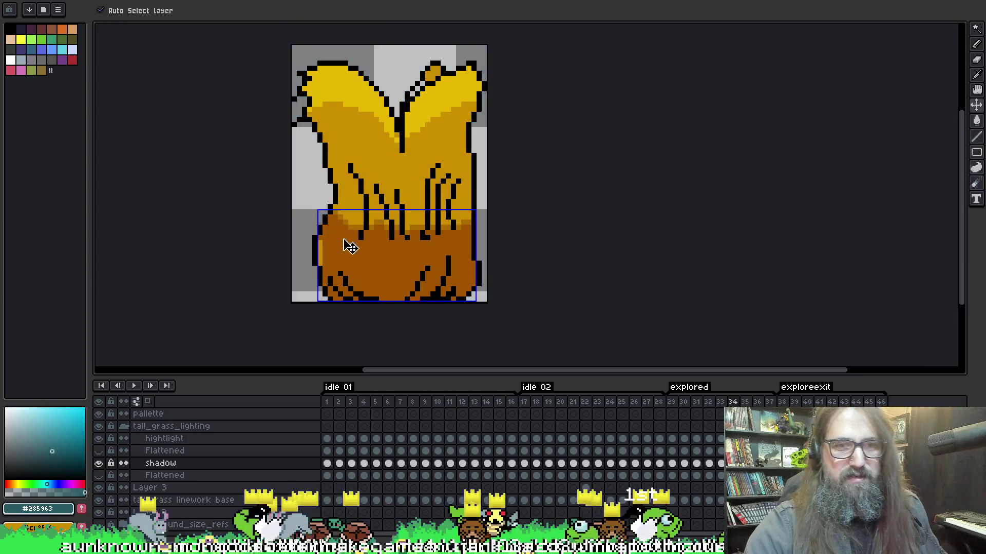
key(b)
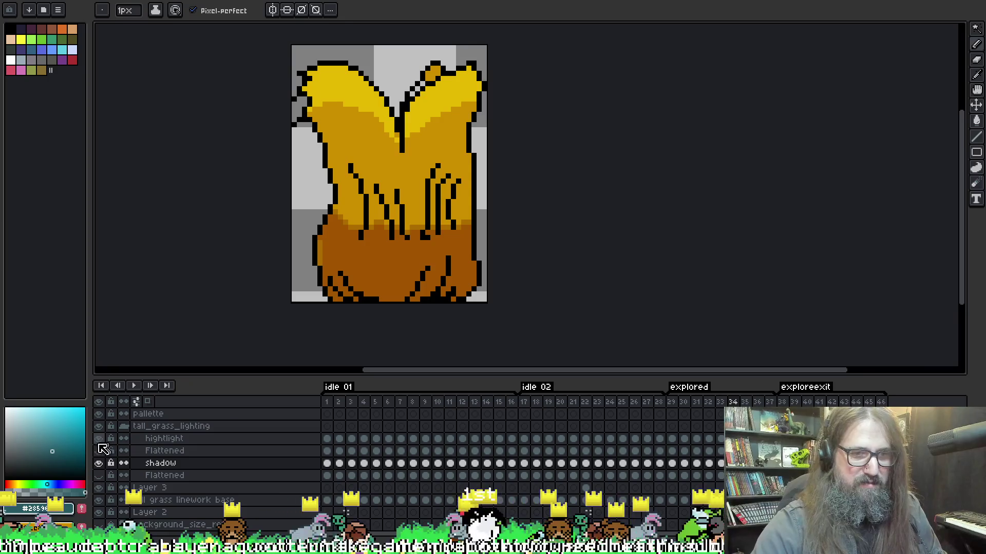
- Toggle the shadow layer's visibility, step to frame 34, and select the hightlight layer
click(97, 463)
click(98, 464)
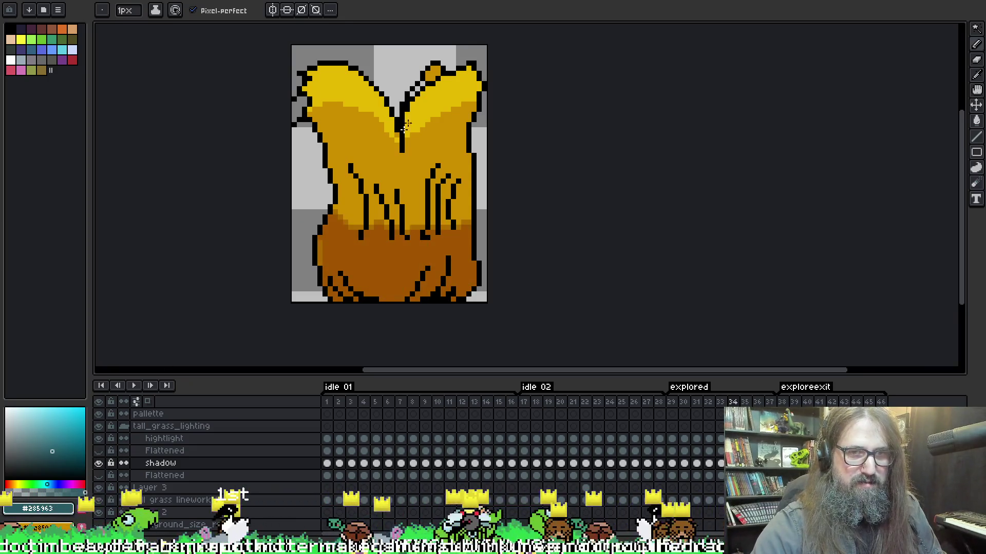
key(Right)
key(Right)
key(Right)
key(i)
key(b)
key(Left)
key(Left)
key(Left)
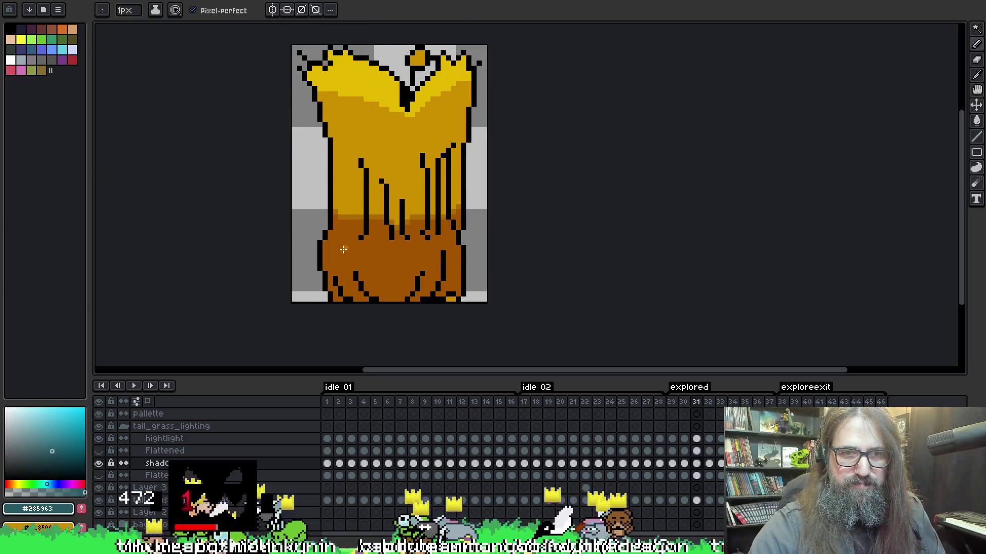
key(Right)
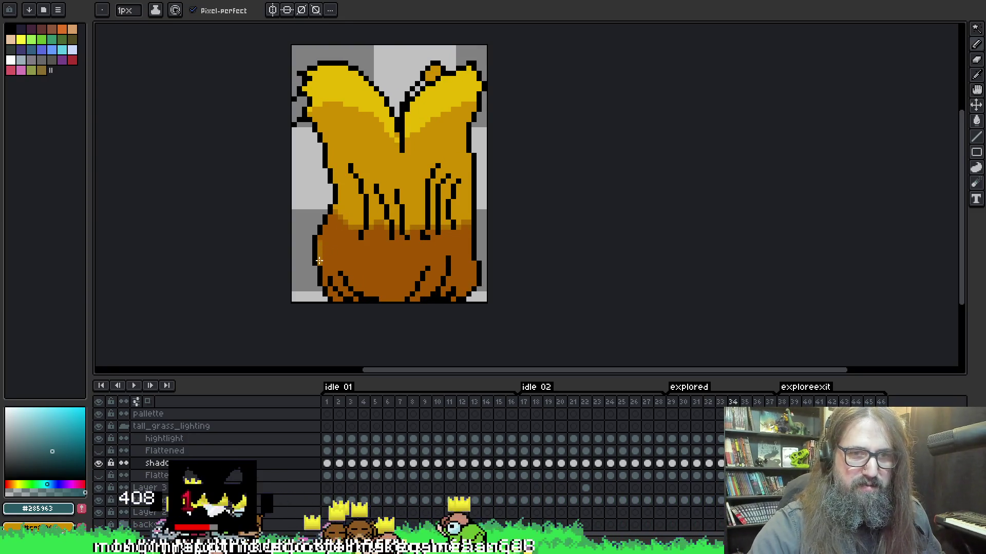
click(154, 439)
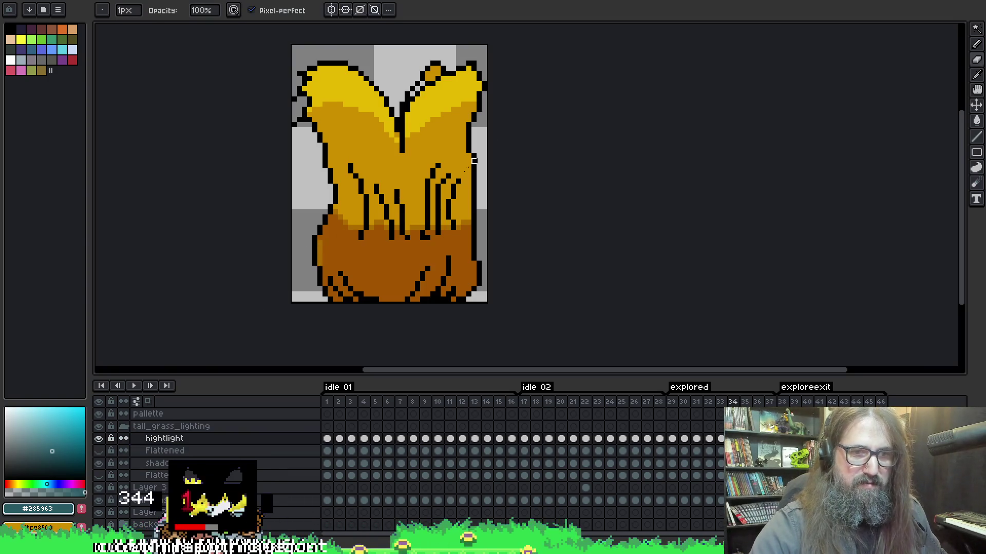
- Sample the golden #cc8f00 and teal shadow colours while toggling layers to compare shading
click(665, 495)
alt+click(409, 165)
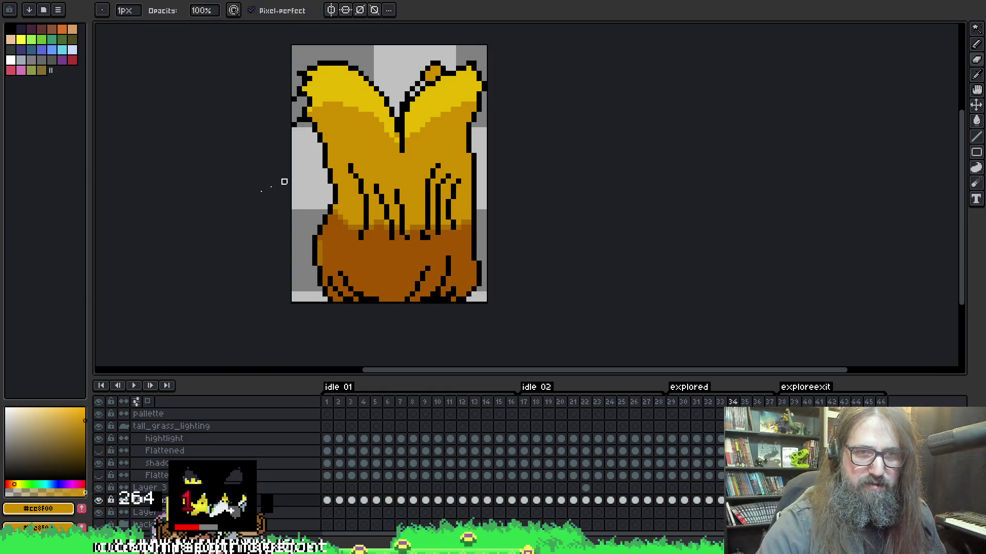
key(alt)
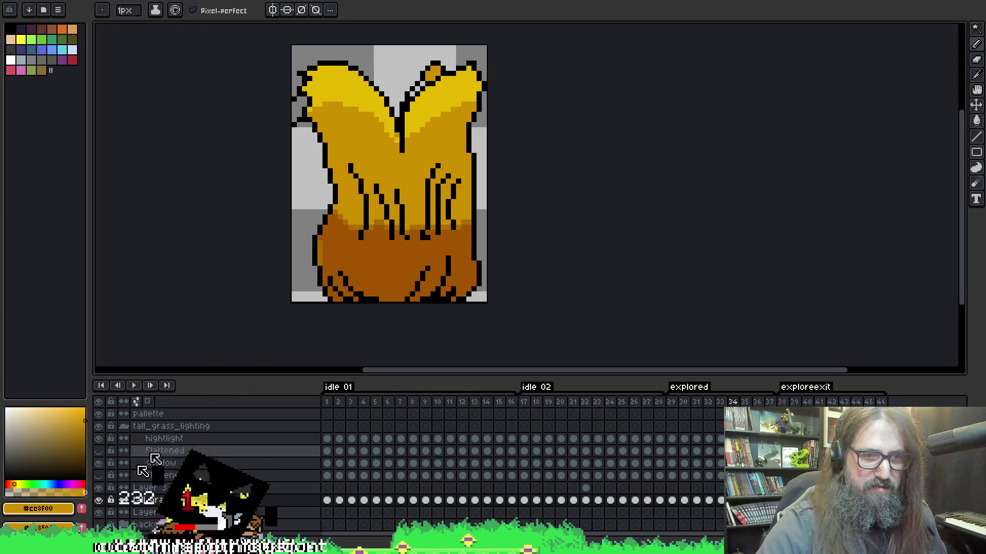
click(99, 500)
click(99, 501)
click(98, 463)
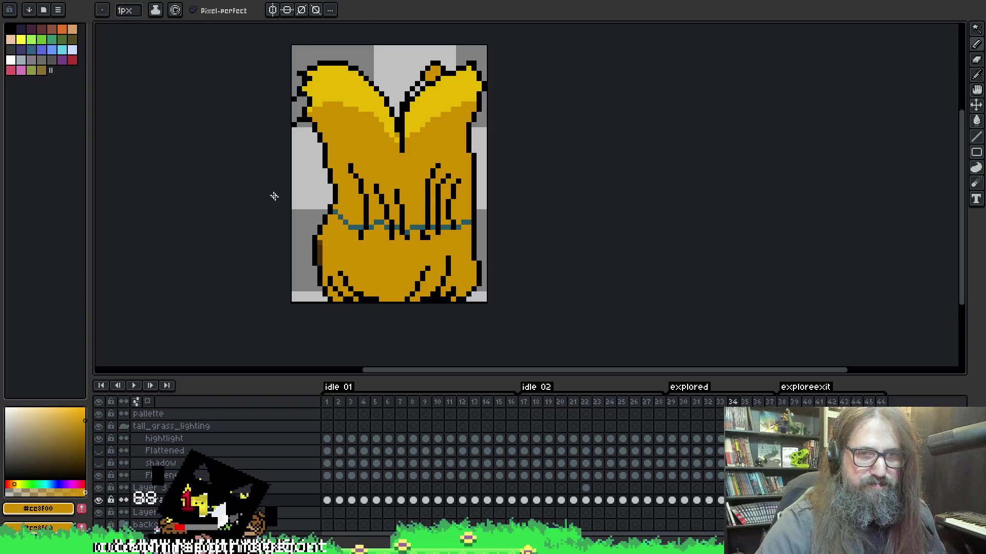
alt+click(362, 224)
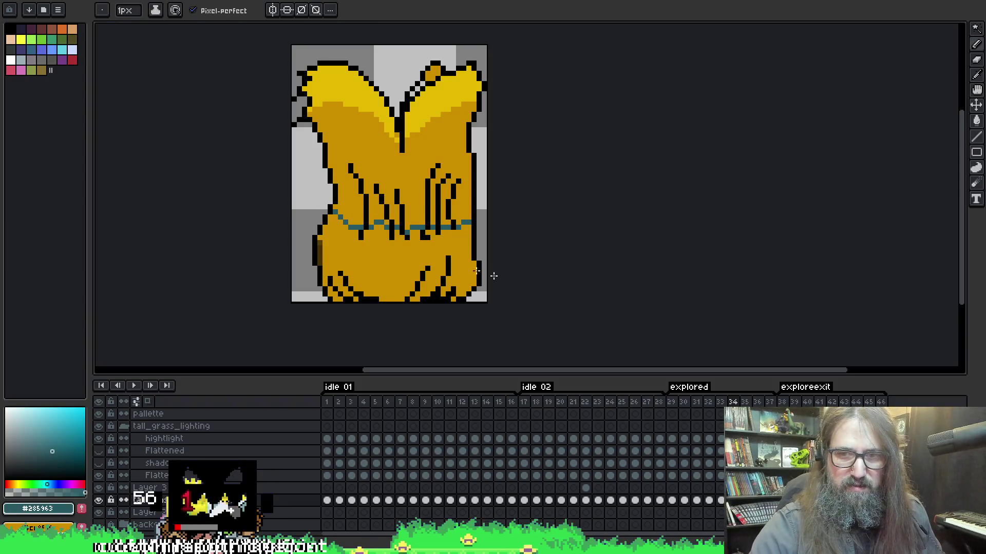
click(99, 475)
click(99, 476)
click(99, 463)
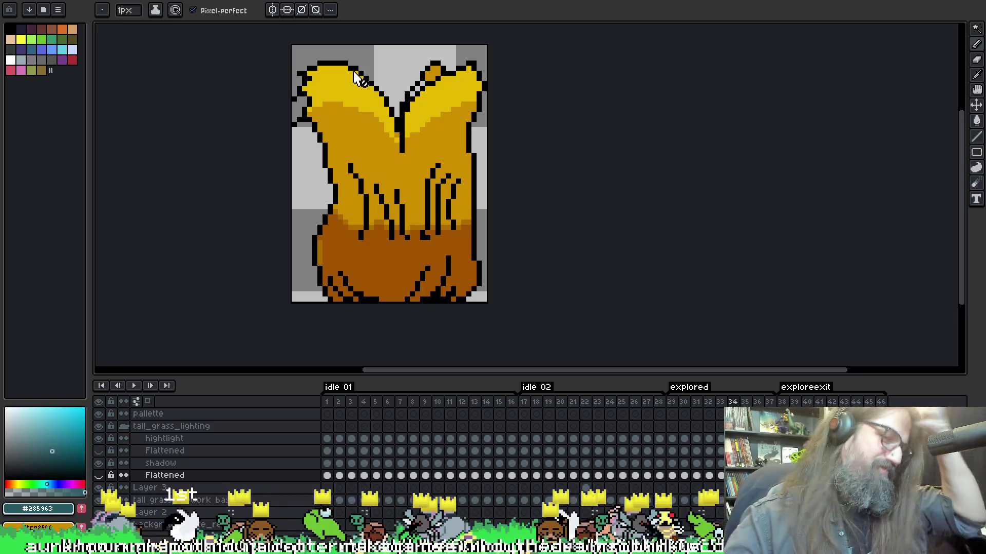
- Erase the shadow from the small bulge at the grass's lower left
key(Up)
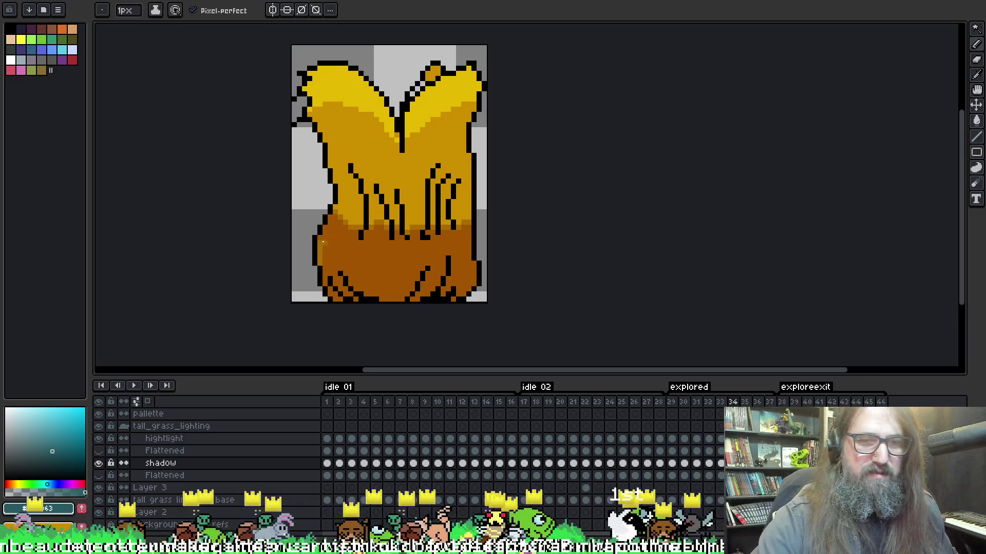
key(e)
mouse_move(319, 259)
mouse_down()
mouse_move(333, 250)
mouse_move(325, 249)
mouse_up()
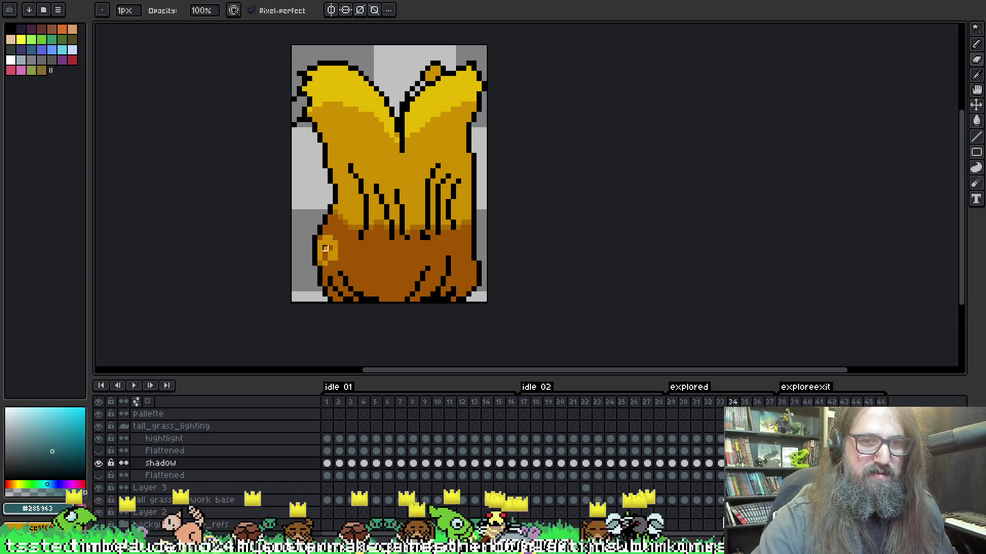
click(330, 248)
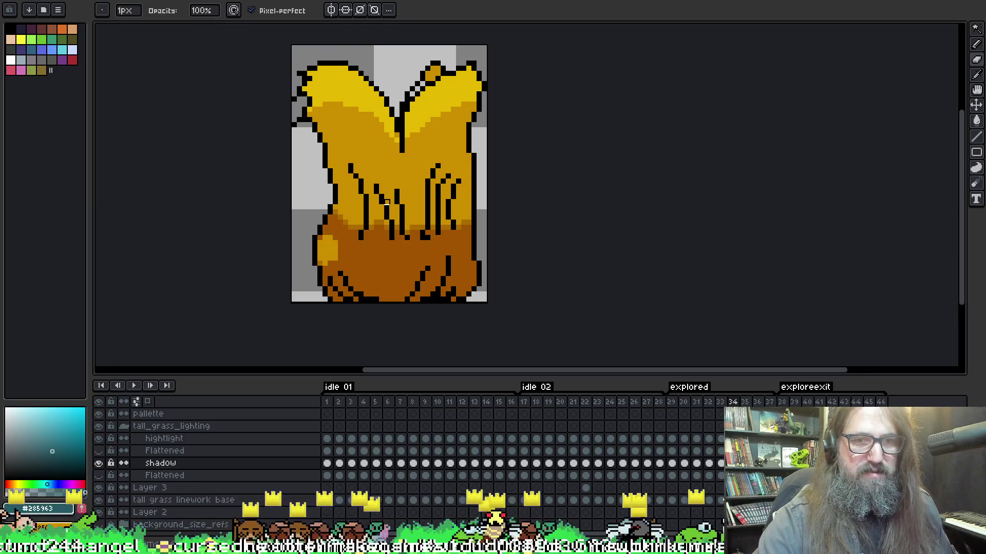
key(g)
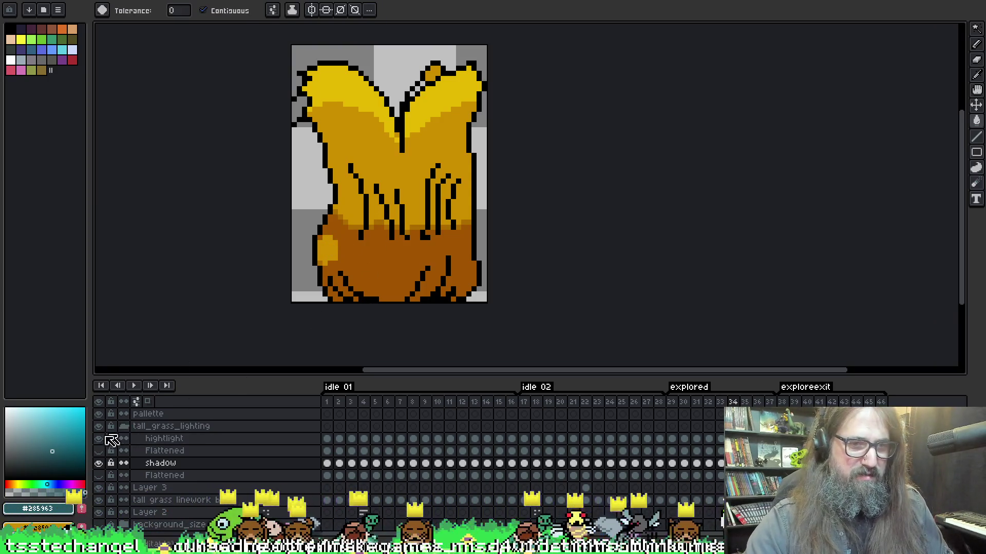
- View the lighting layers alone, then move to the base layer and pick the base orange
click(101, 508)
click(100, 507)
click(101, 507)
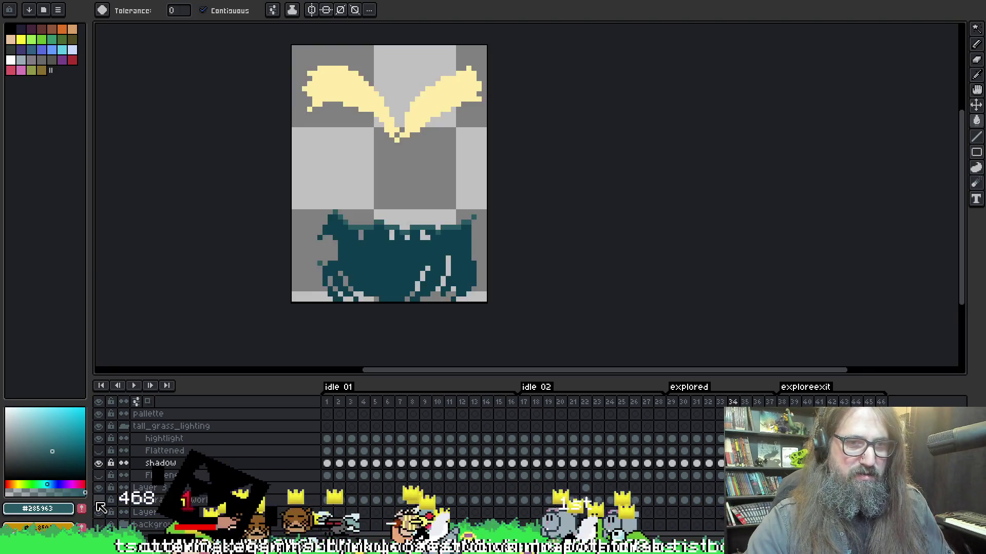
click(102, 508)
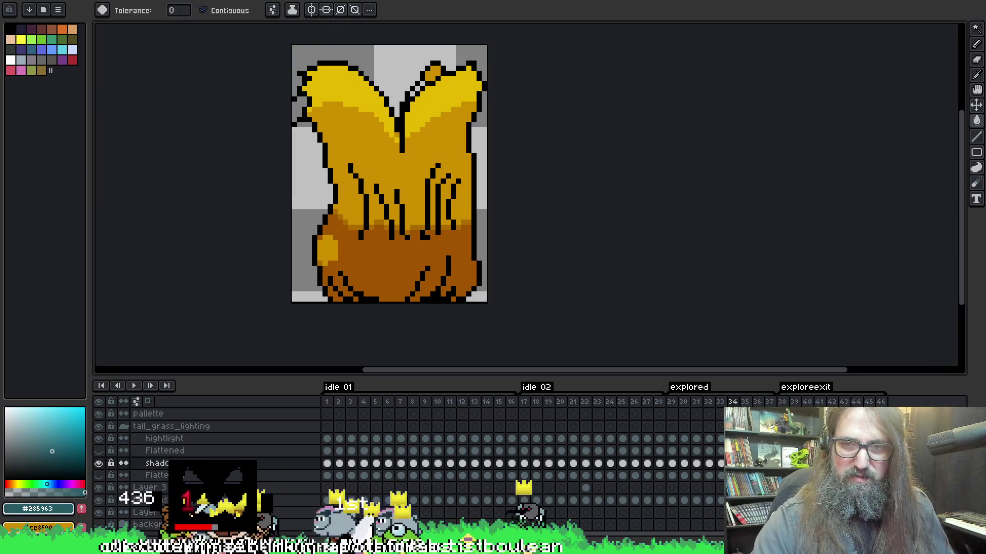
click(149, 500)
key(b)
alt+click(324, 265)
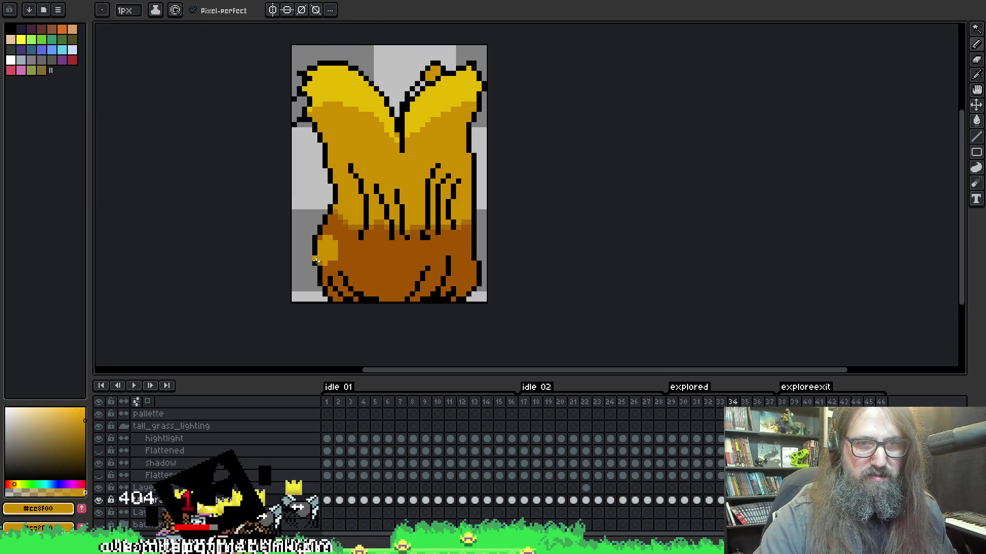
- Compare with the lighting group, shadow and highlight layers hidden, then play the animation
click(101, 427)
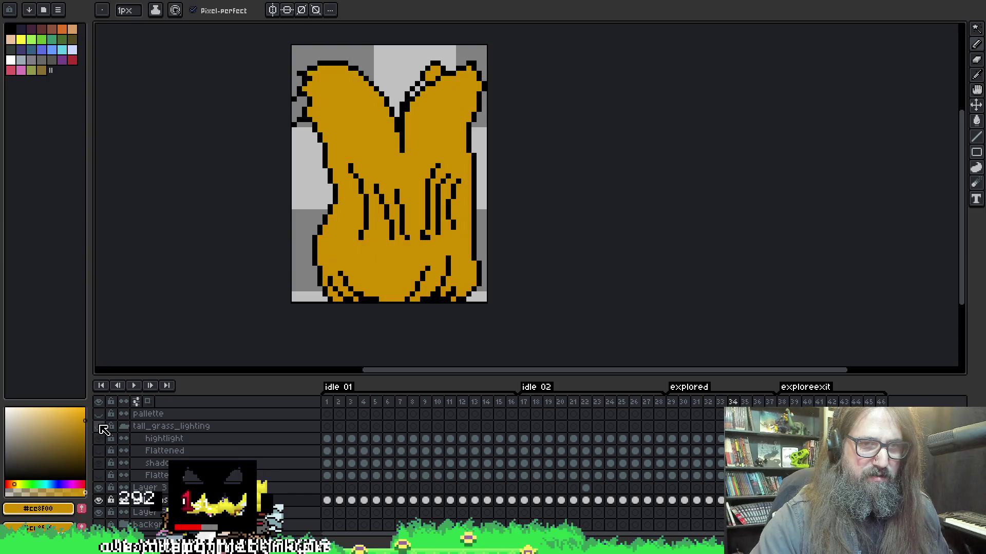
click(101, 426)
click(99, 463)
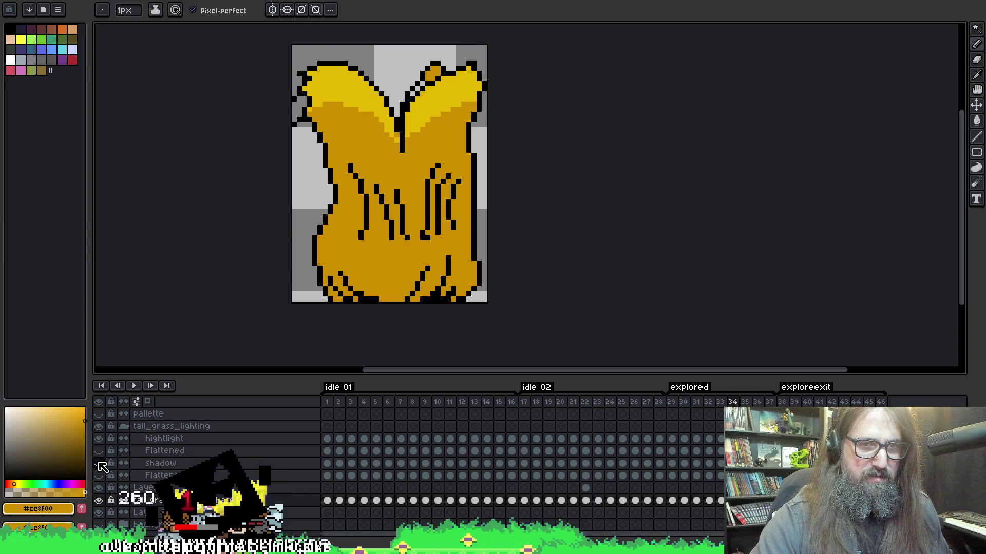
click(99, 463)
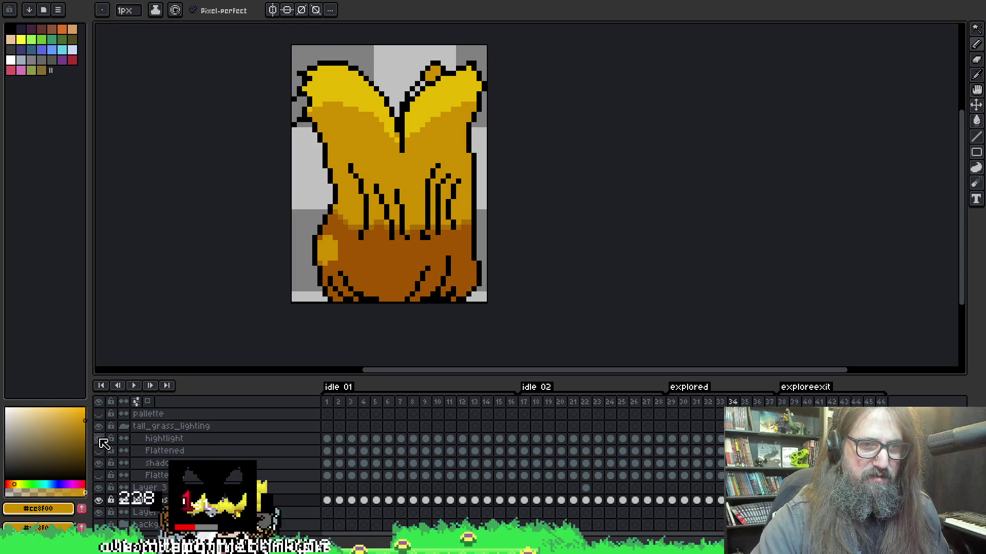
click(99, 439)
click(100, 439)
click(101, 463)
click(100, 463)
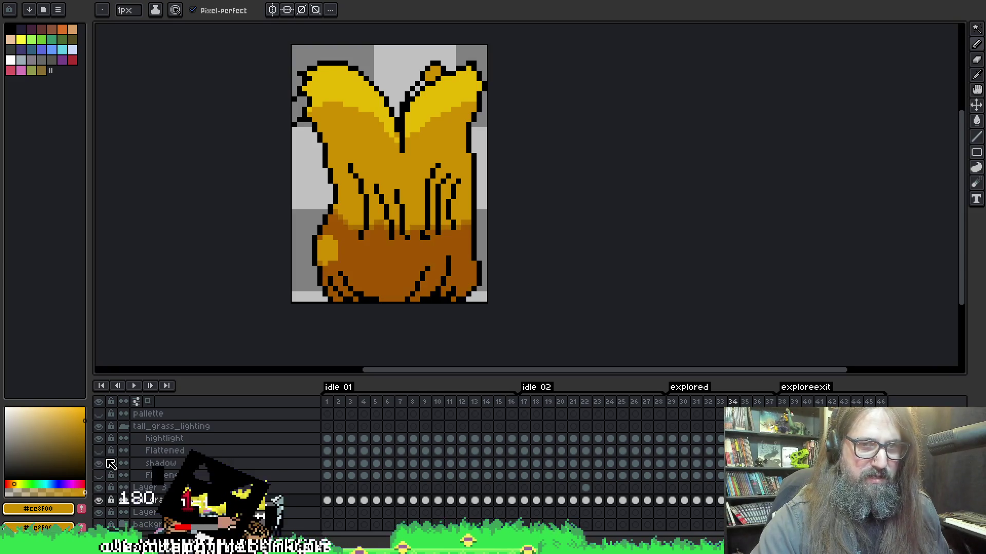
click(308, 463)
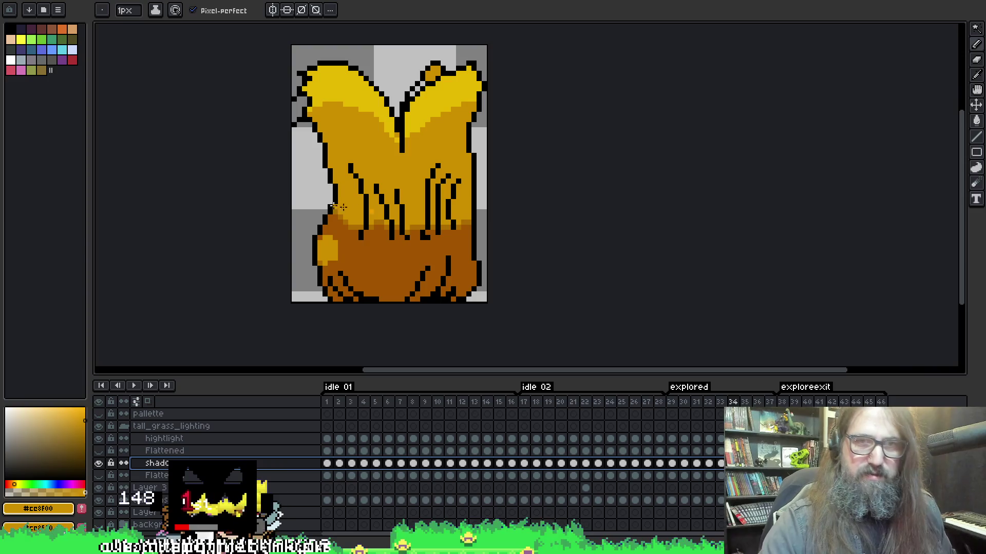
key(Return)
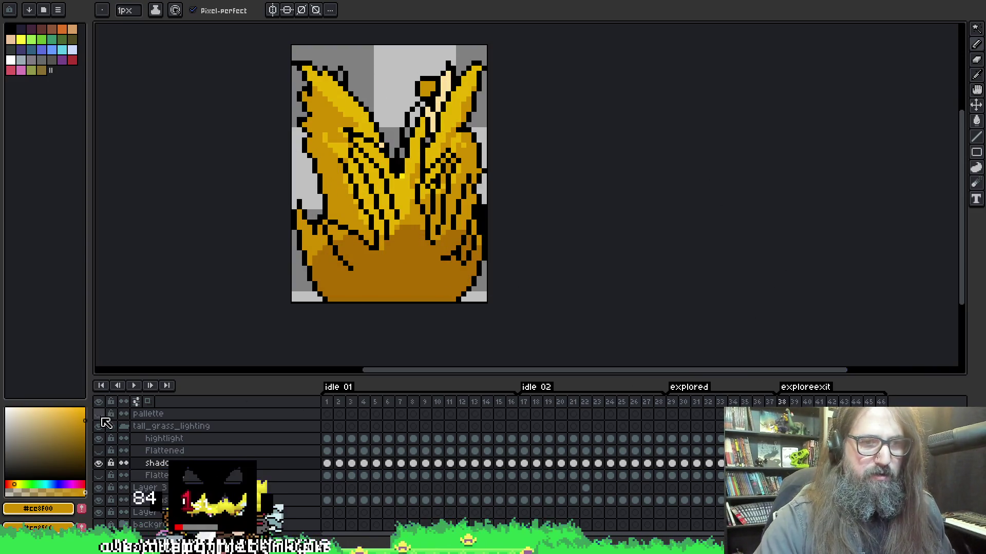
- Check the pallette layer's properties, sample the teal shadow colour and play the animation
double_click(179, 414)
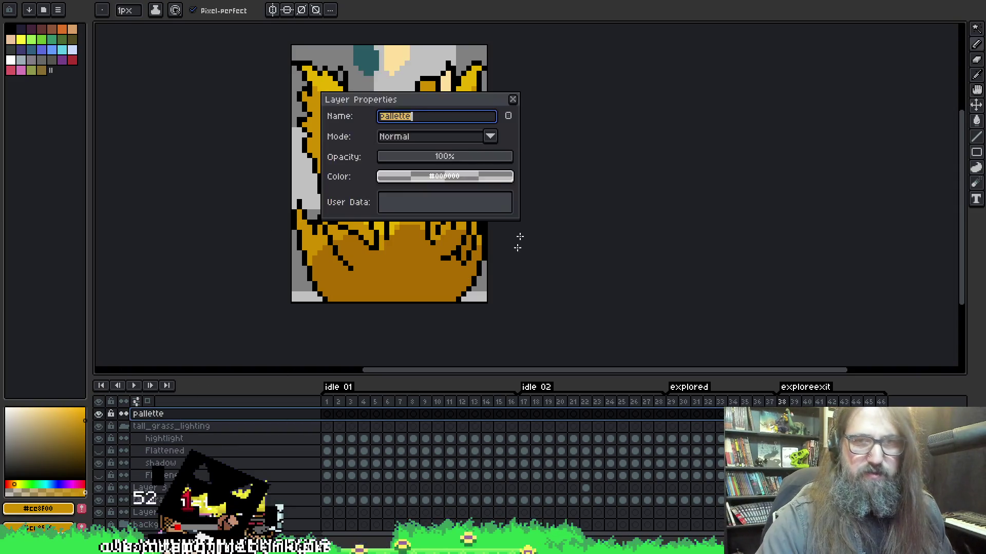
click(513, 99)
key(i)
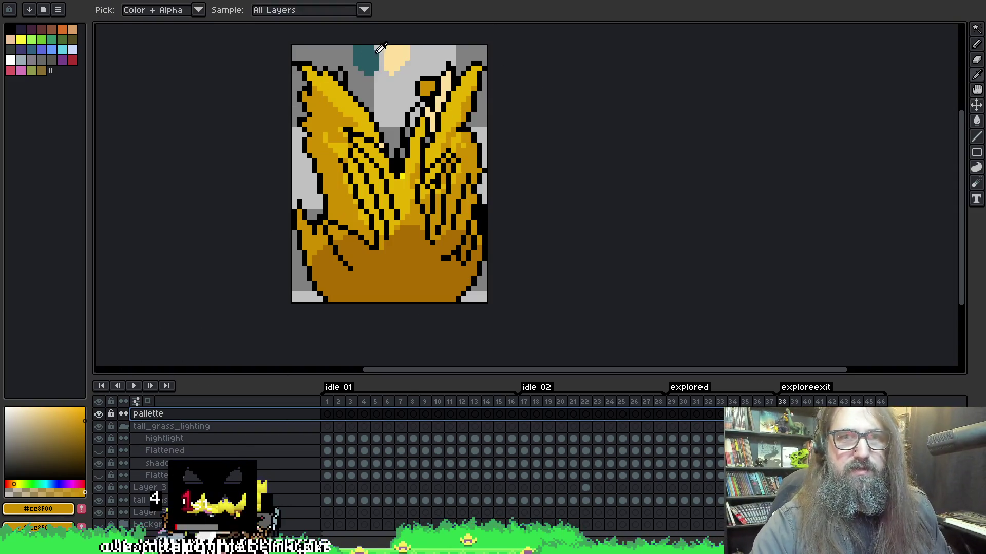
click(365, 51)
key(b)
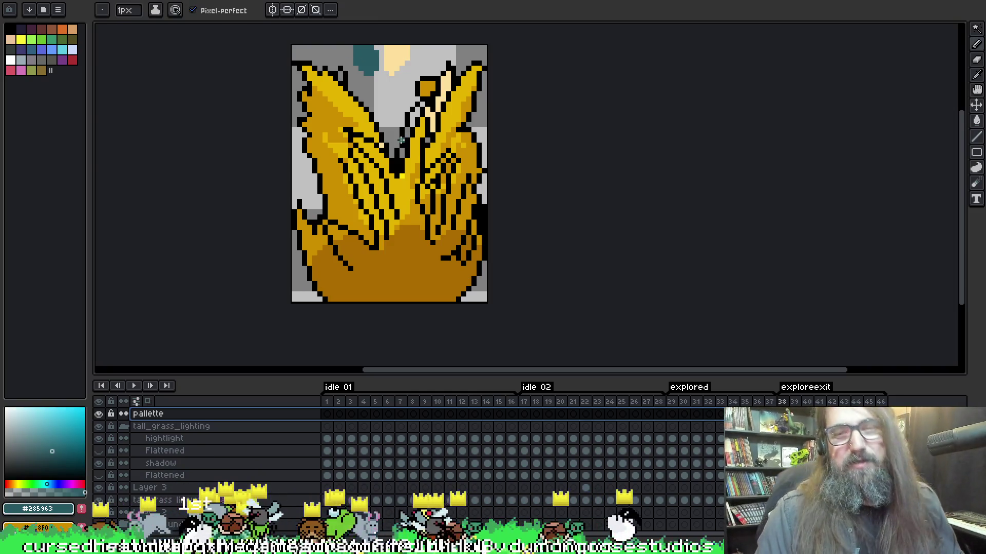
key(Return)
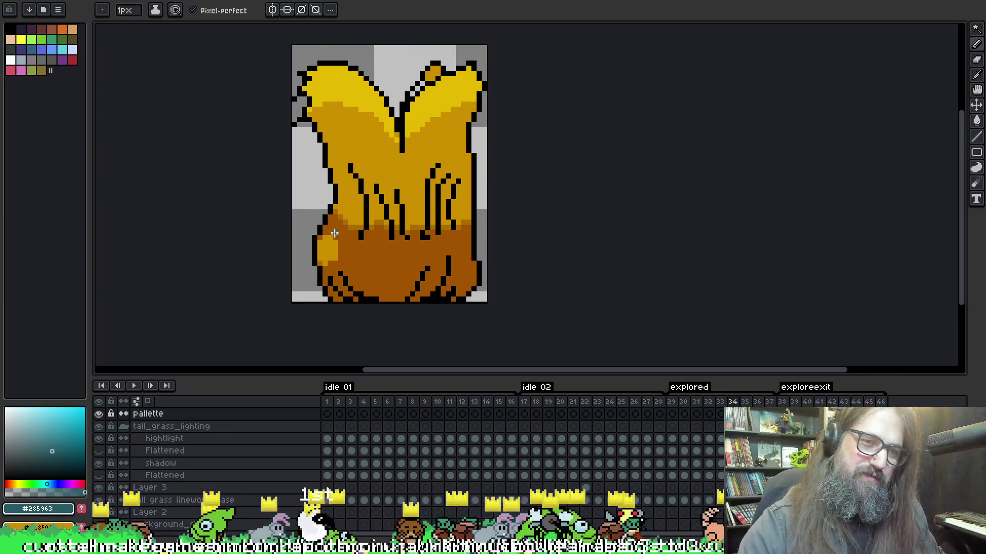
- Try teal fills on the pallette and shadow layers, undo both, and replay the animation
key(g)
click(354, 227)
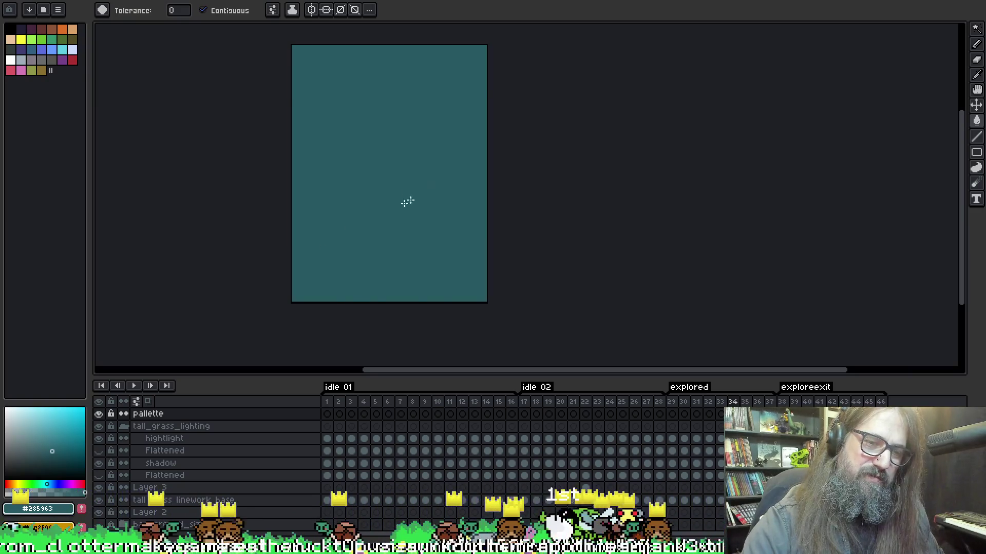
key(ctrl+z)
key(Down)
key(Down)
key(Down)
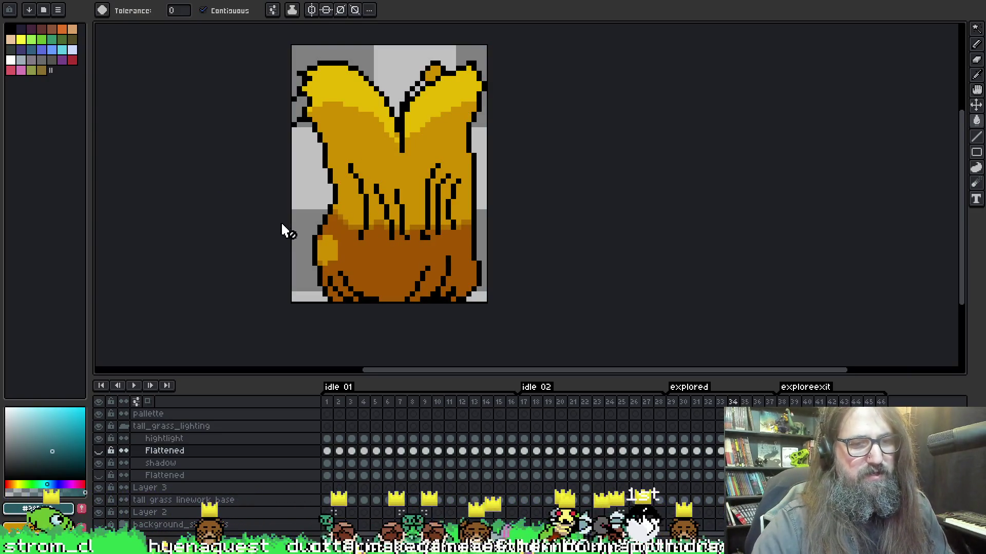
click(326, 251)
key(ctrl+z)
key(b)
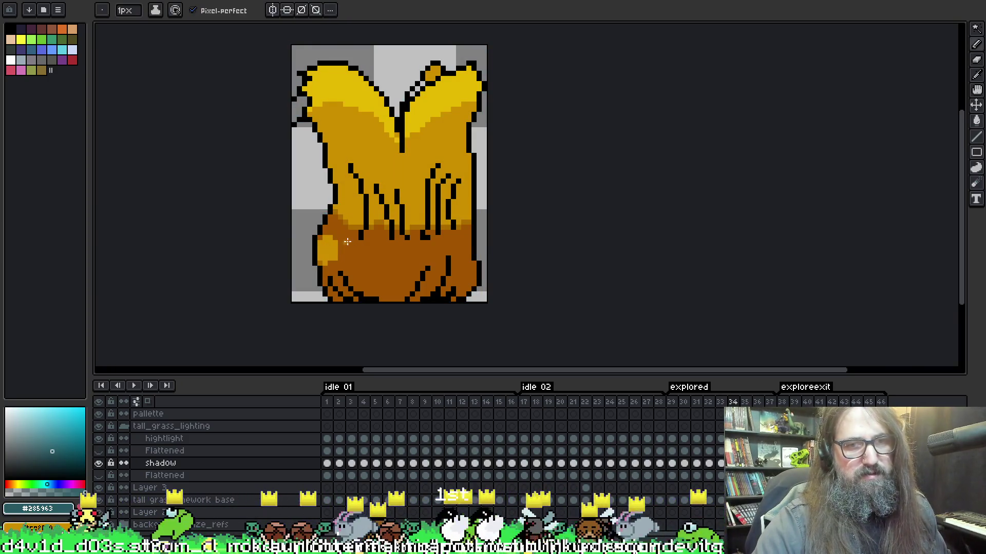
key(Return)
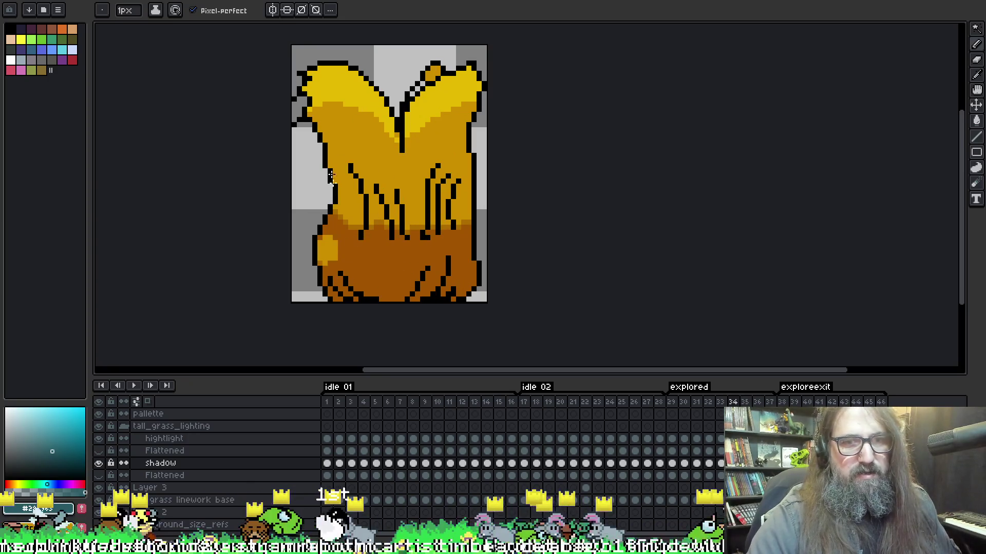
- Set the shadow layer's blend mode to Normal
double_click(203, 463)
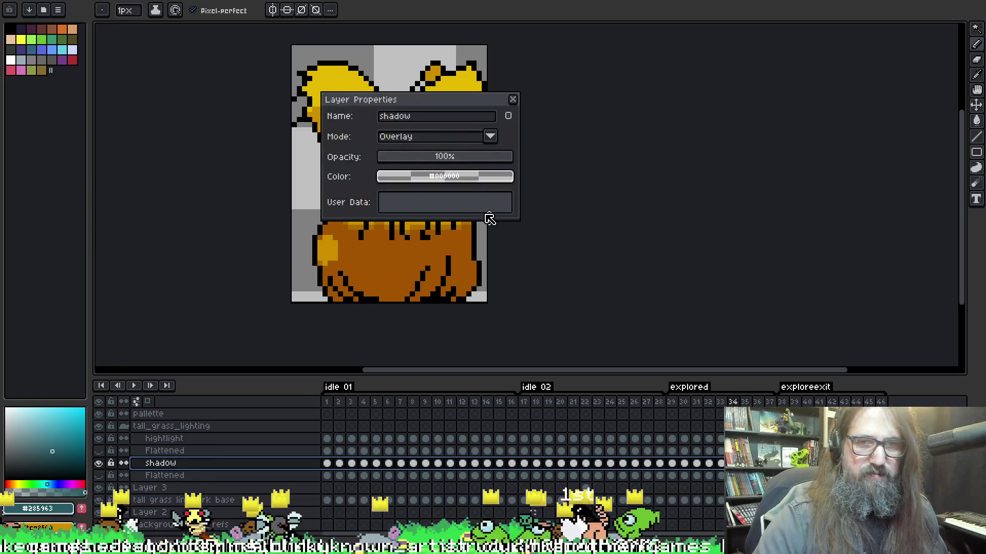
click(437, 135)
click(439, 150)
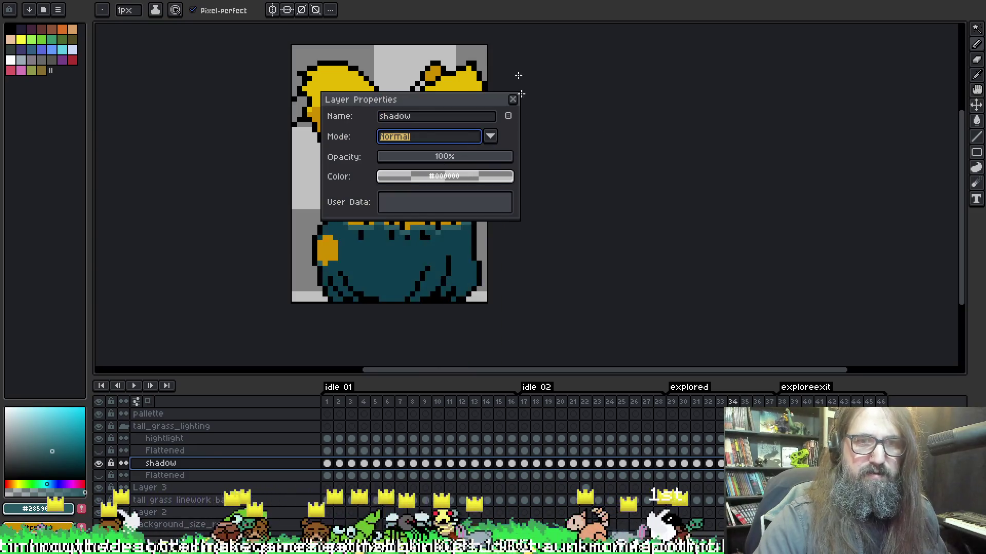
key(alt)
- Paint the darker teal over the orange patch at the grass's lower left
click(367, 241)
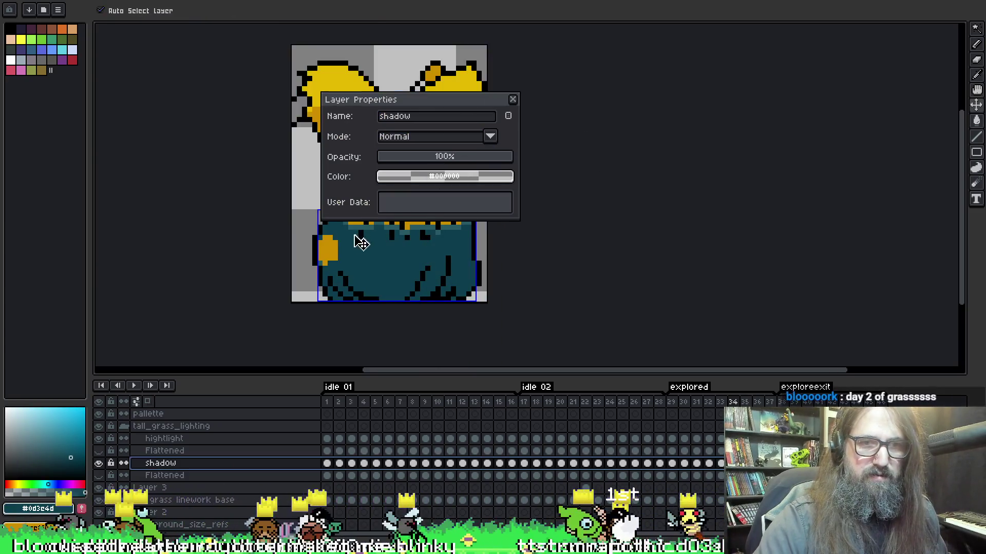
drag(327, 241, 319, 240)
key(ctrl+z)
drag(325, 260, 331, 240)
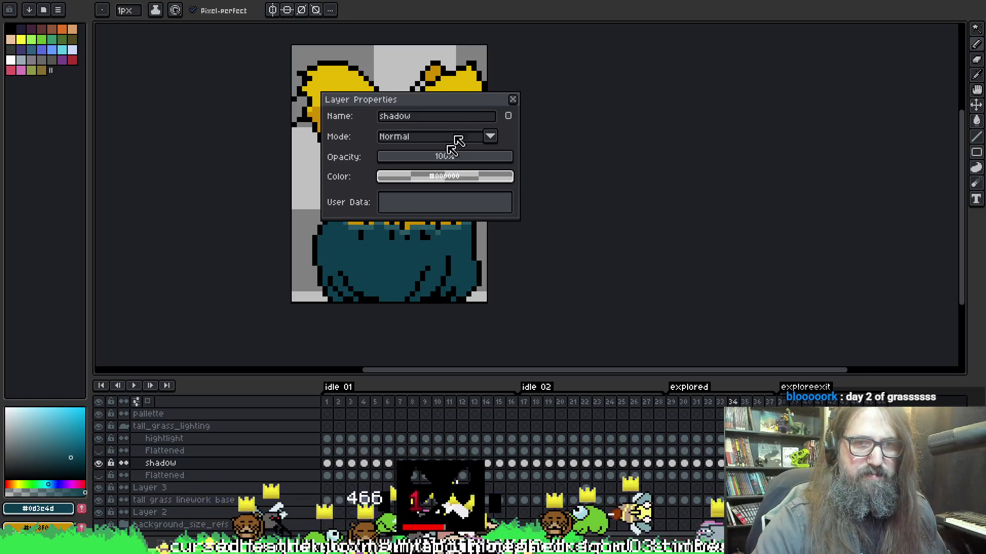
- Switch the shadow layer's blend mode to Soft Light and close its properties
click(431, 138)
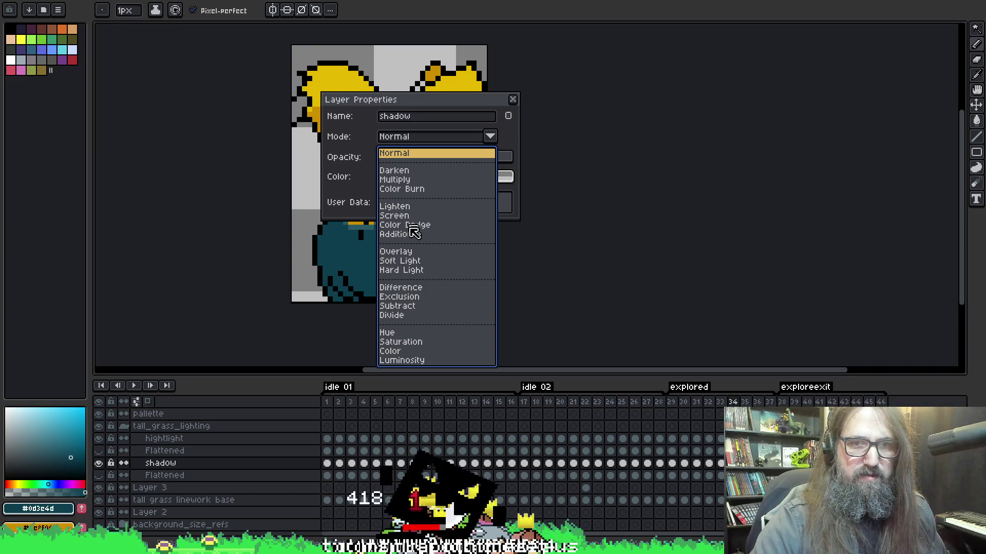
click(420, 262)
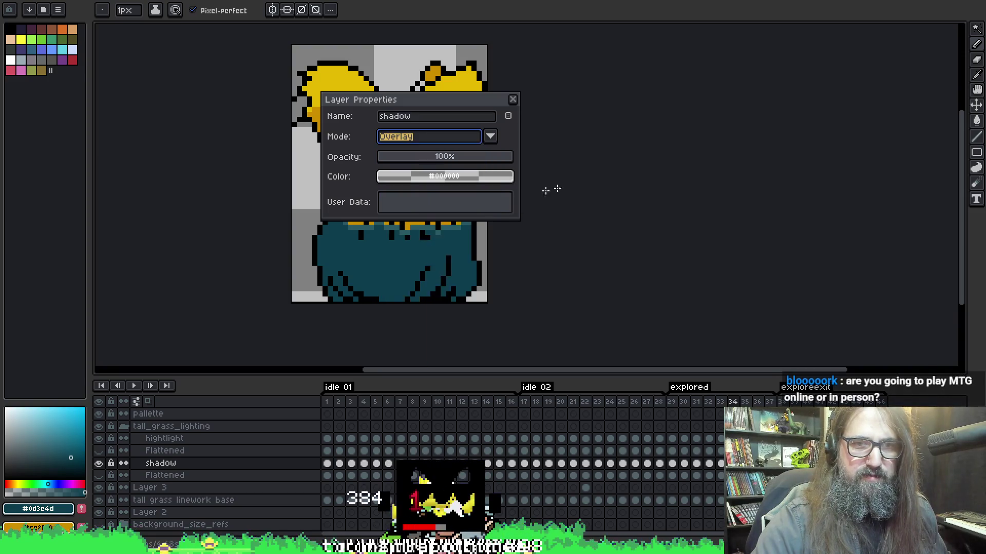
click(512, 99)
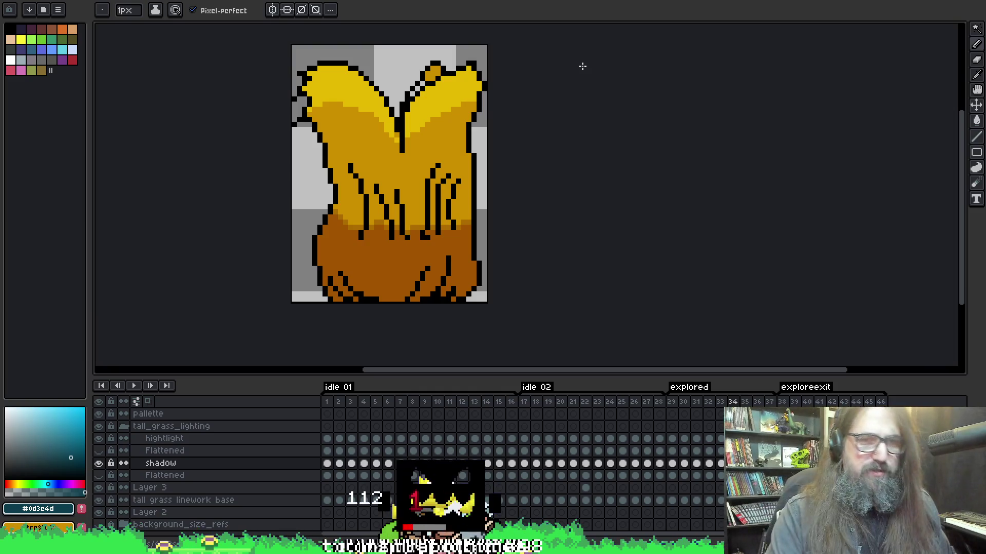
- Sample the orange-brown #a25500 from the lower grass and jump to frame 38 on the pallette layer
drag(700, 241, 681, 254)
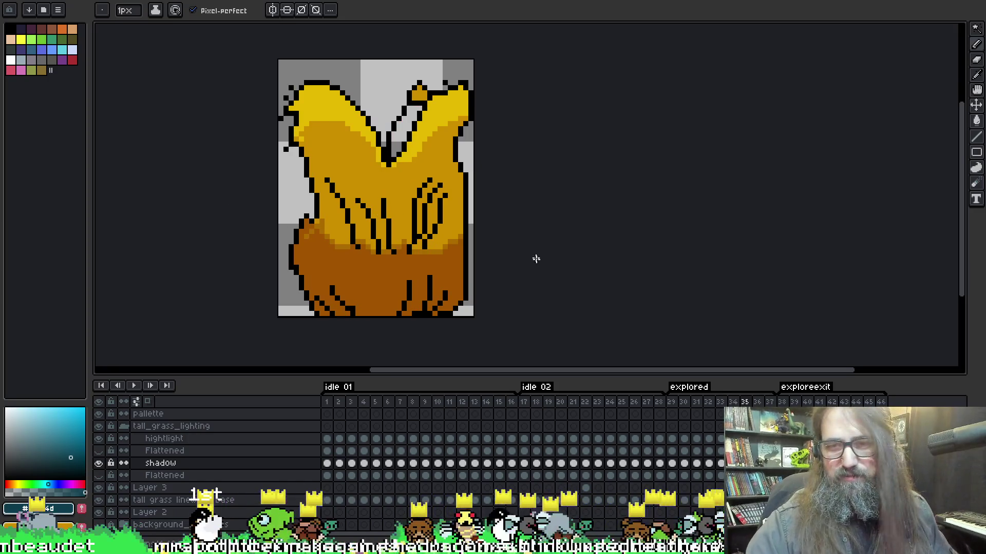
alt+click(313, 246)
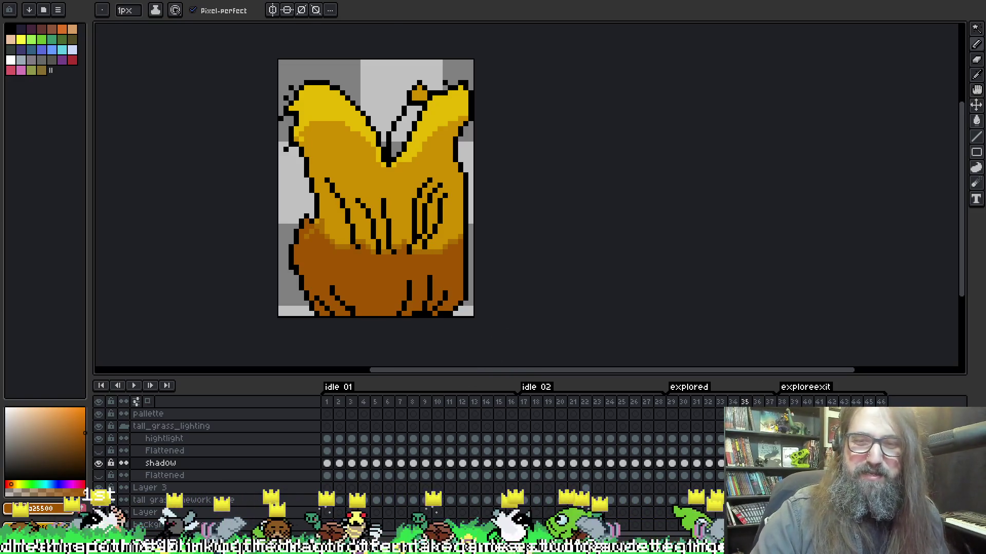
key(e)
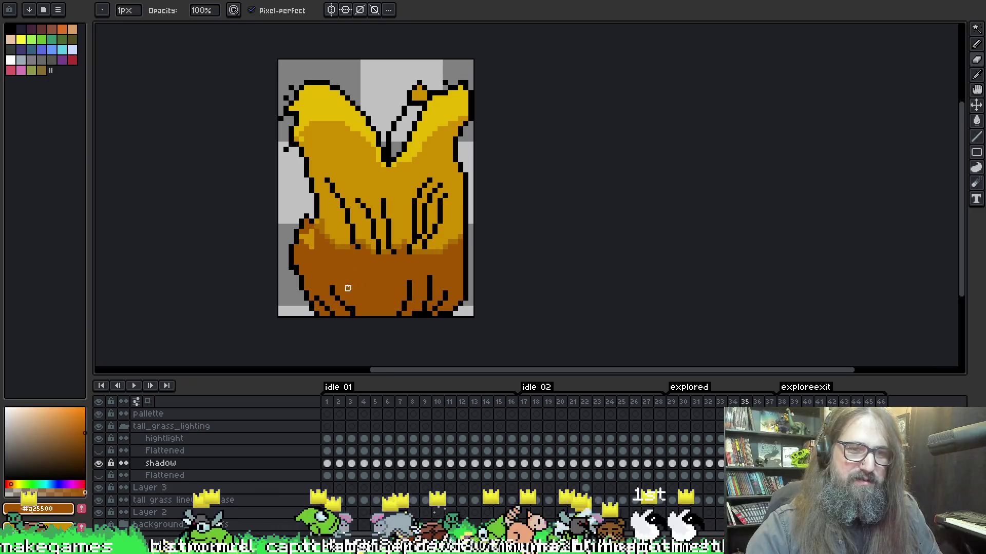
key(g)
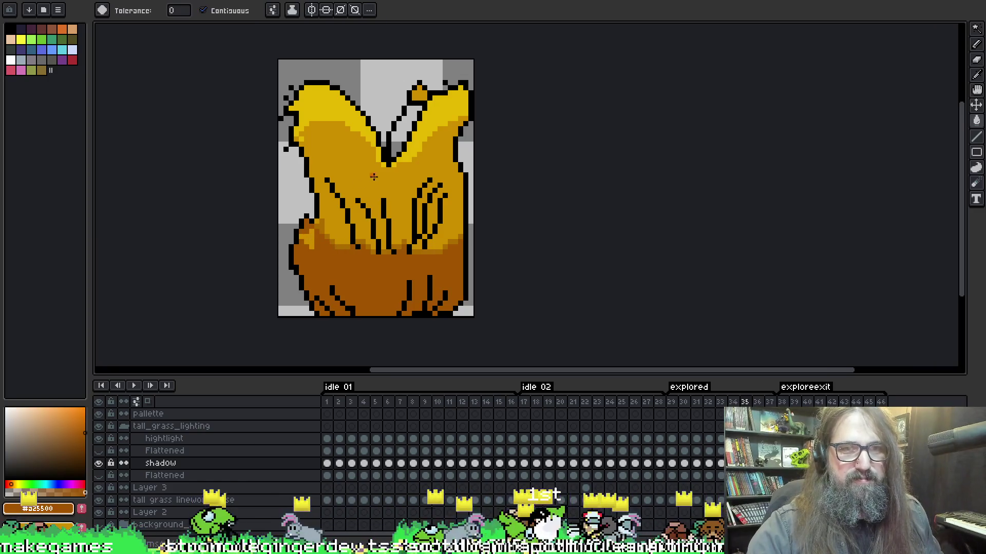
click(782, 414)
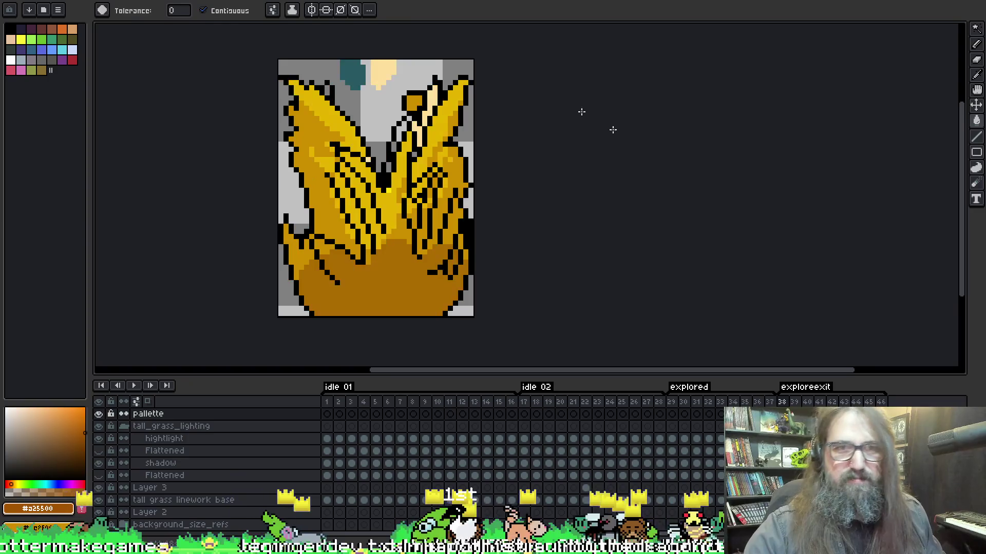
- Pick teal #285963 from the palette and test two fills on frame 35, undoing both
alt+click(352, 70)
key(Left)
key(Left)
key(Left)
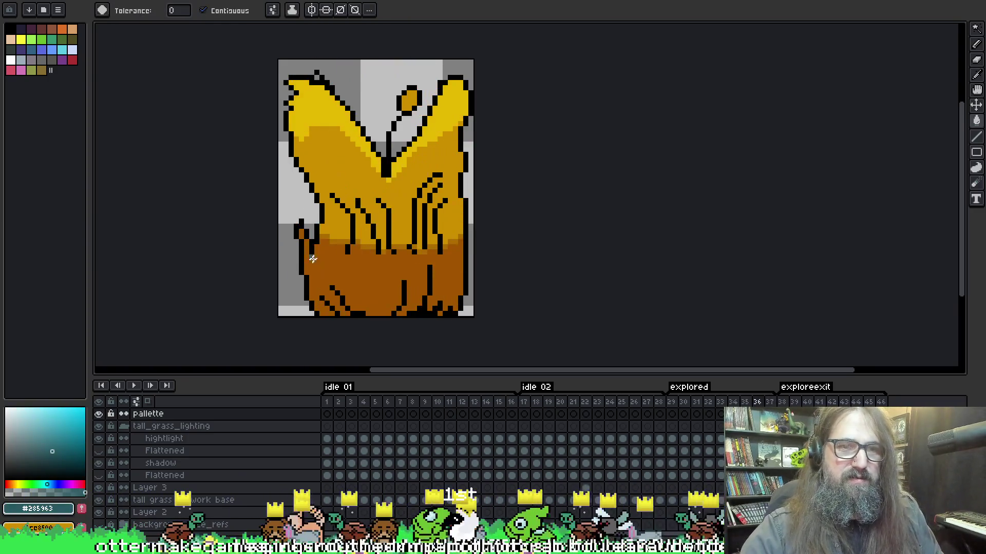
click(306, 238)
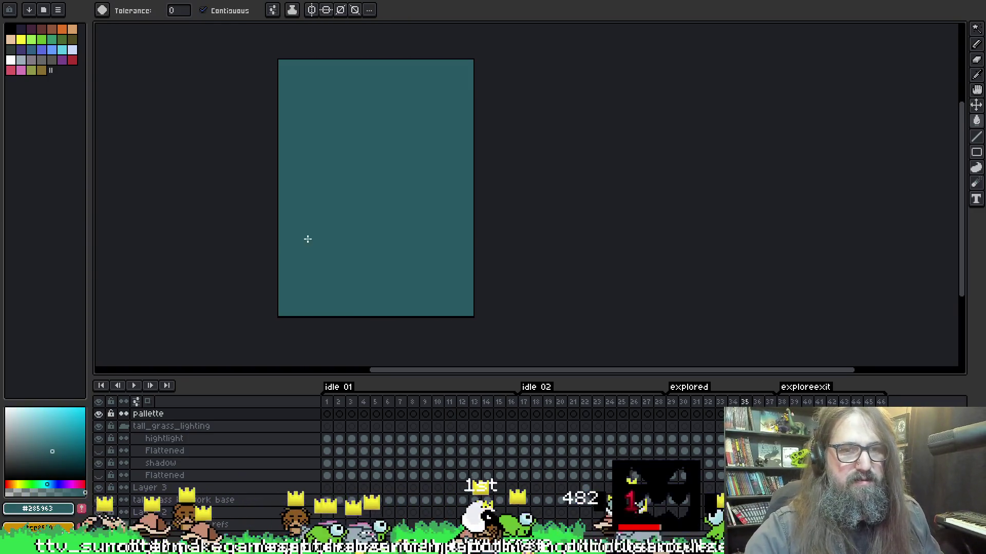
key(ctrl+z)
click(309, 237)
key(ctrl+z)
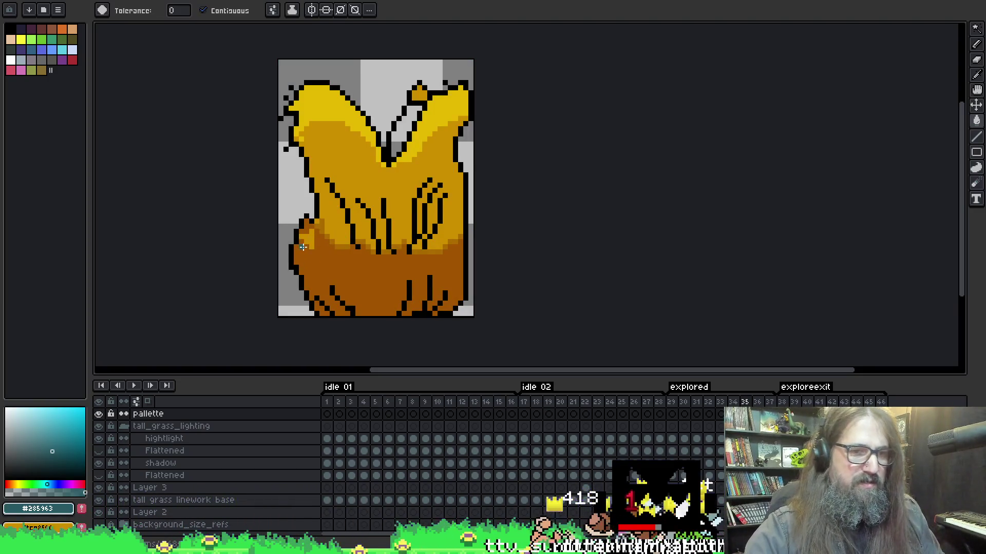
- Switch the shadow layer's blend mode back to Normal and move its properties dialog aside
key(alt+Down)
key(alt+Down)
key(b)
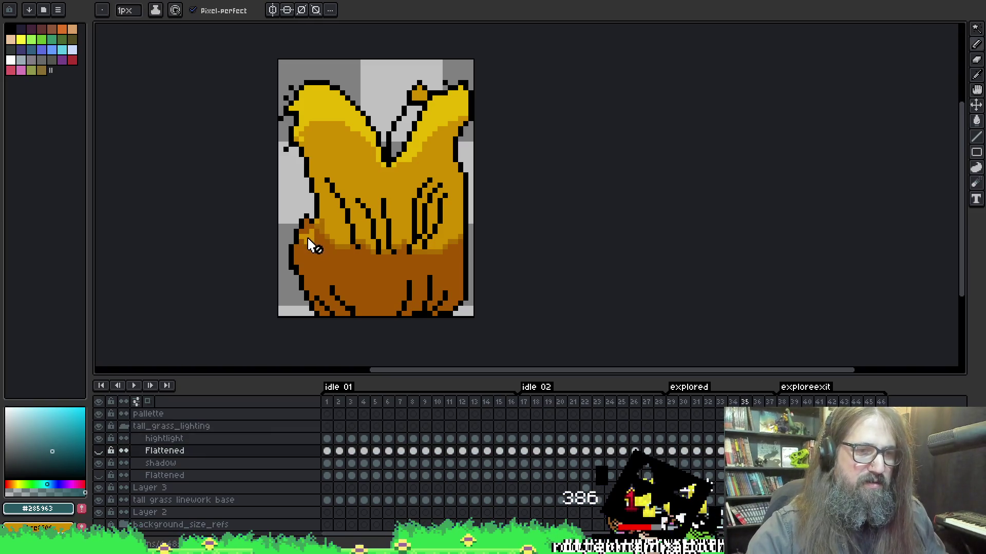
key(alt+Down)
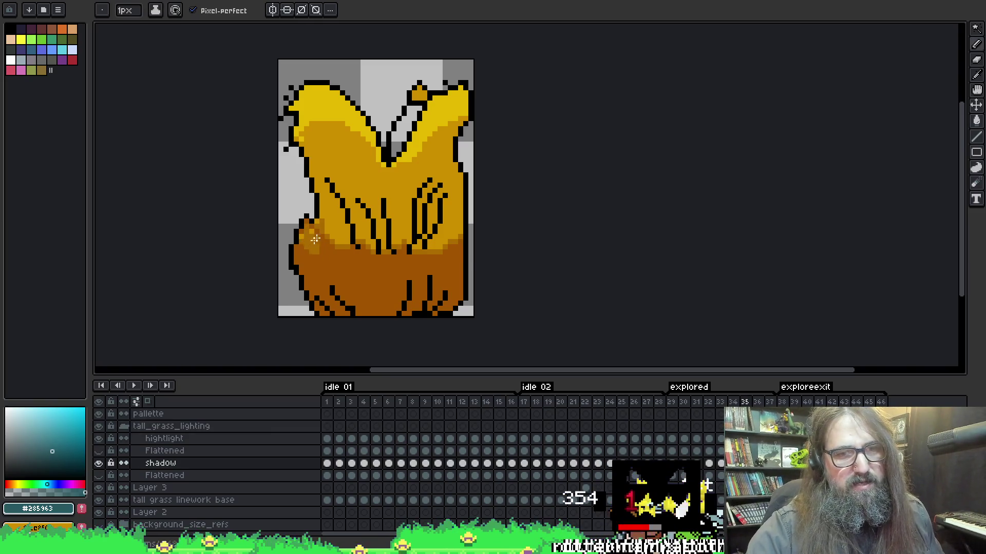
double_click(266, 463)
click(396, 137)
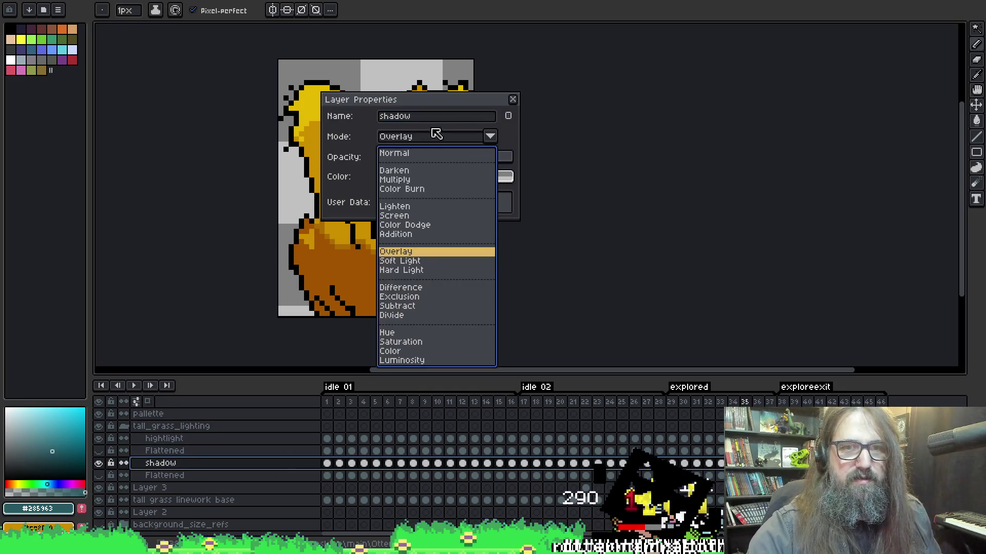
click(404, 158)
drag(453, 106, 667, 105)
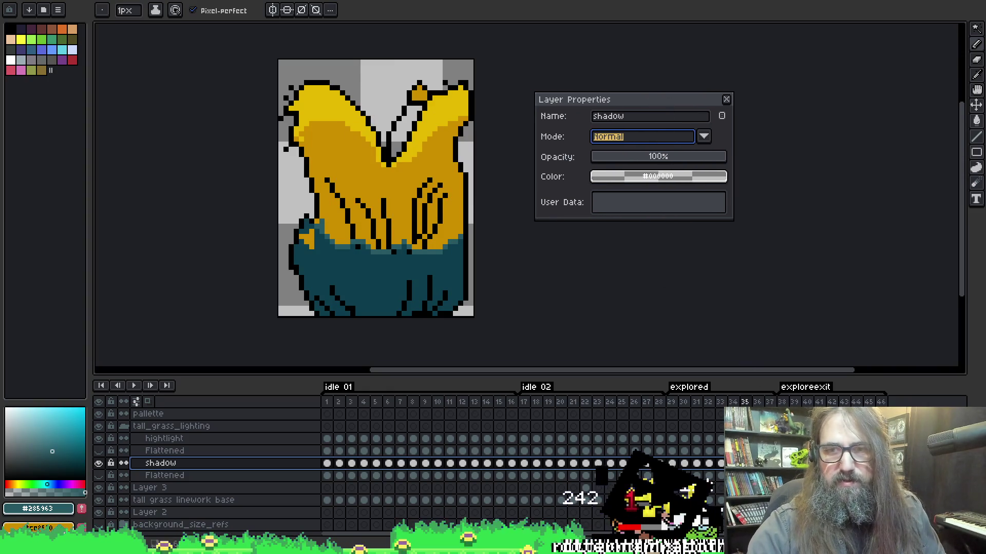
- Test a teal fill on the pallette layer around frames 36-37, then undo it
click(781, 414)
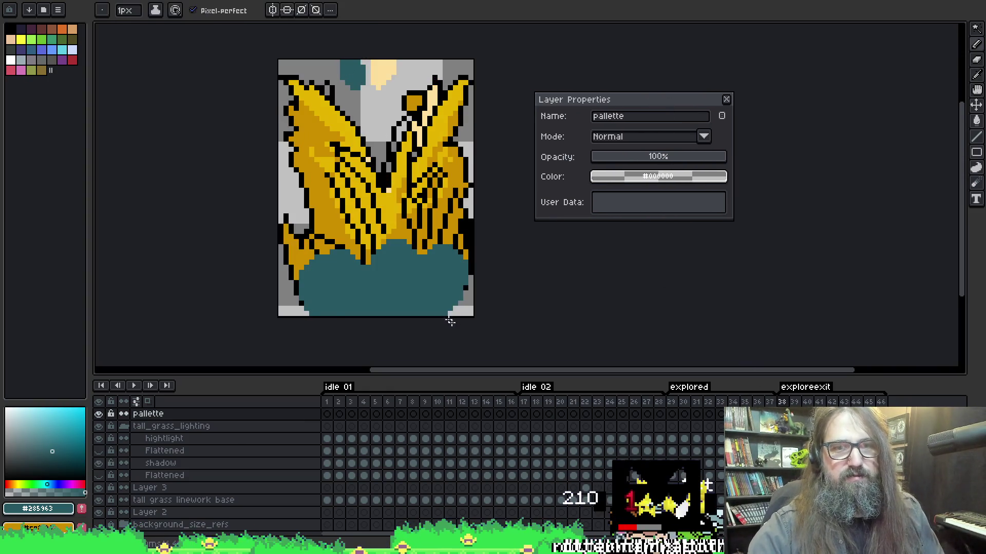
key(Left)
key(Left)
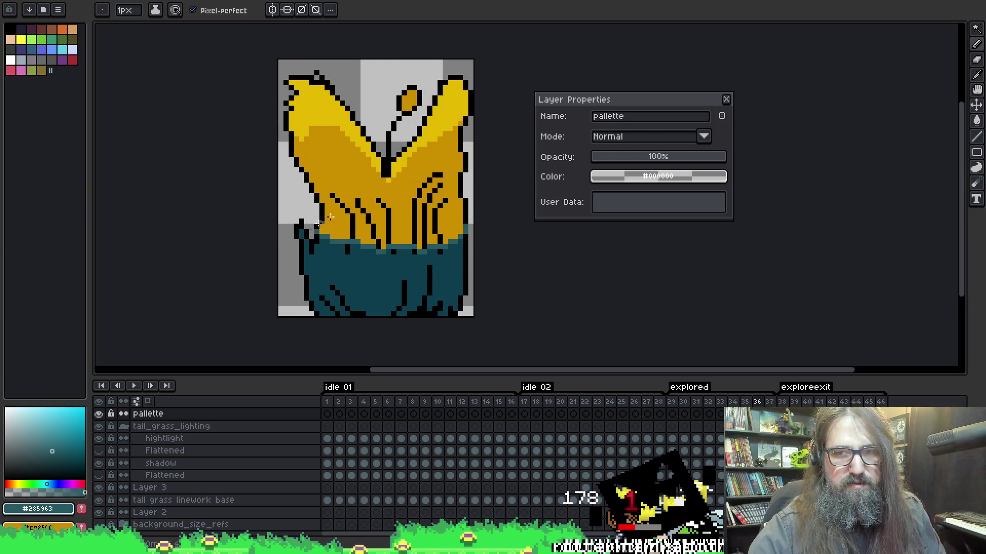
key(Right)
key(g)
click(384, 275)
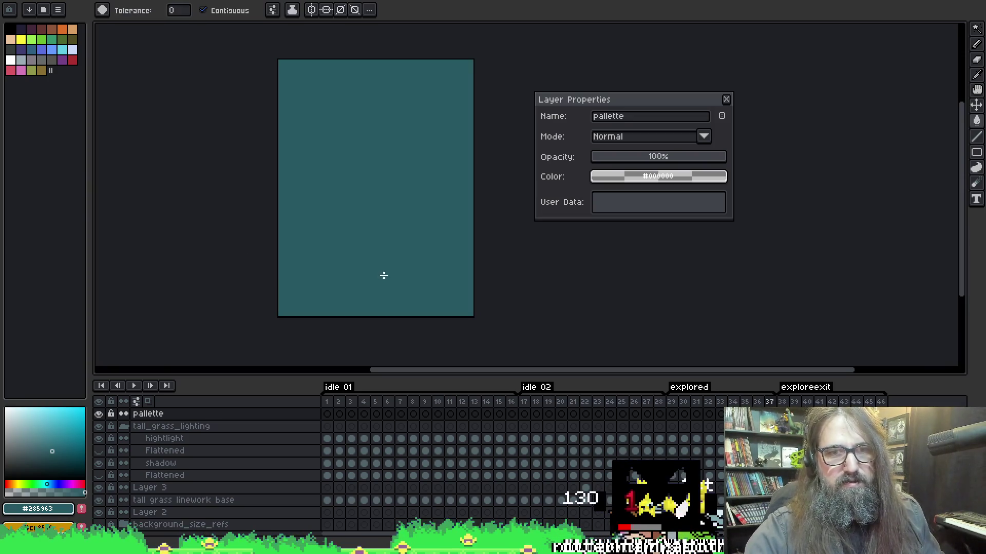
key(ctrl+z)
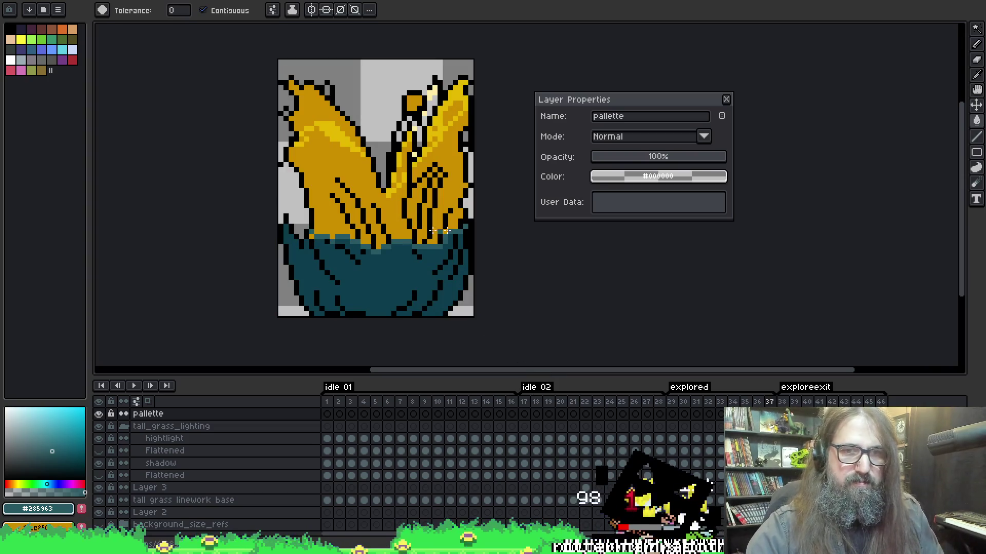
- Test a teal fill on the shadow layer at an earlier frame, undo it, and return to the pencil
click(235, 463)
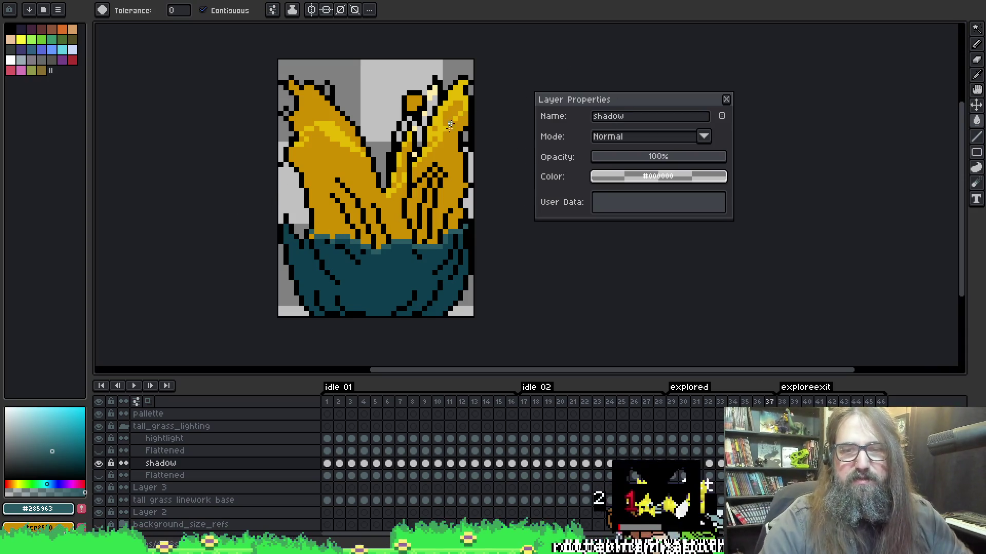
key(comma)
key(comma)
key(comma)
key(comma)
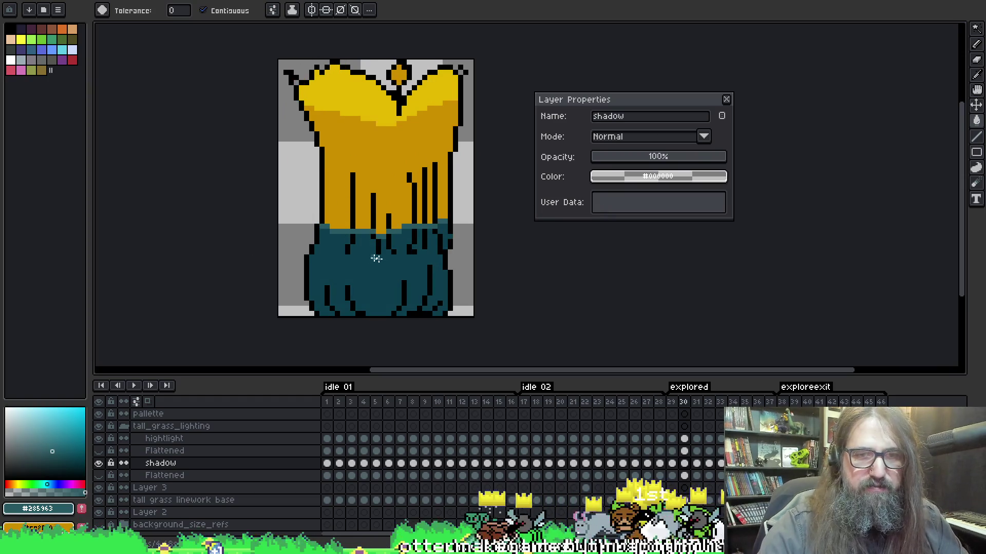
click(439, 221)
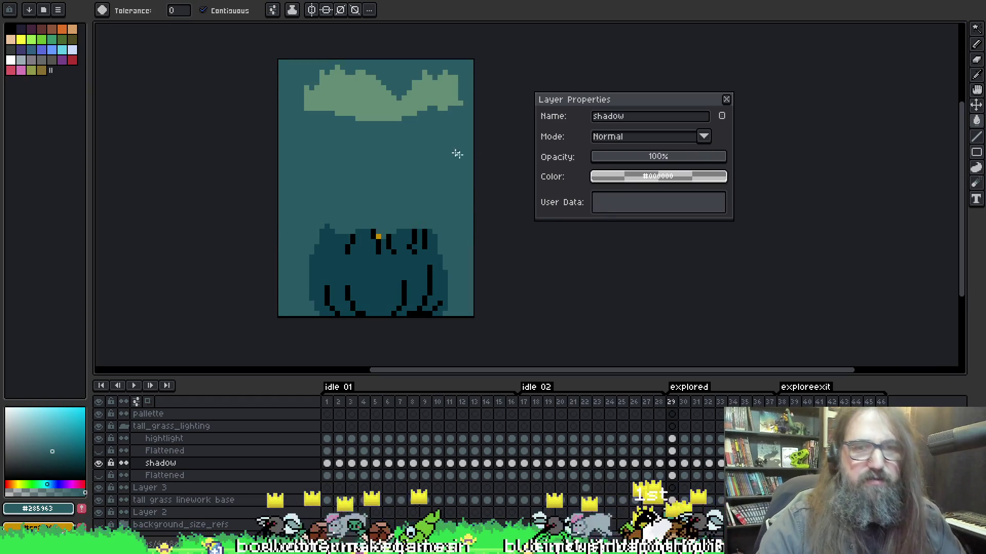
key(ctrl+z)
key(b)
key(alt)
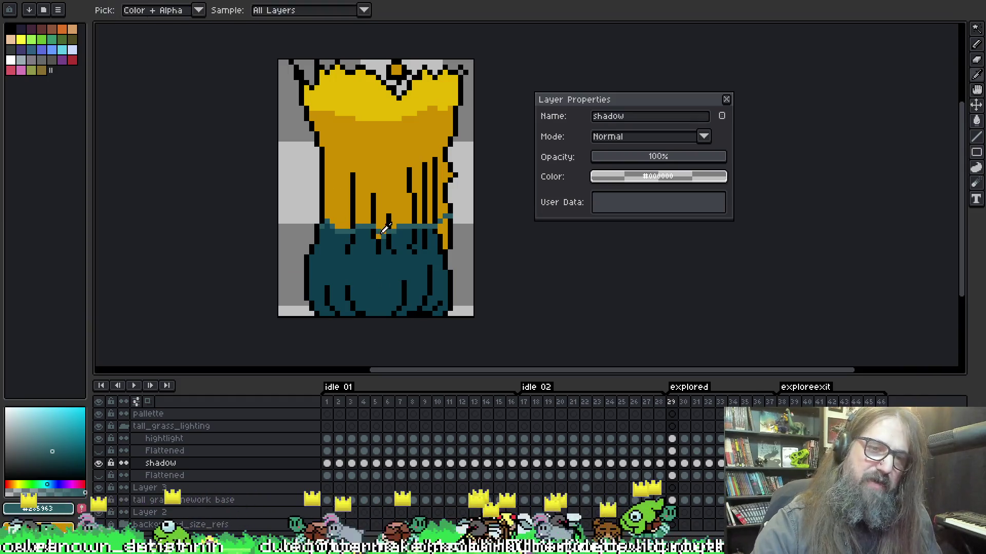
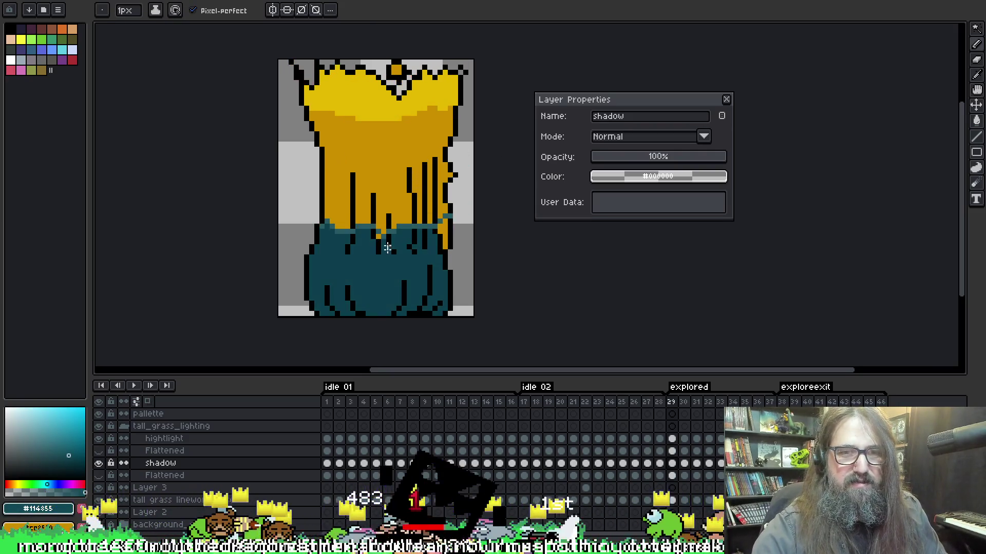
- Cycle through the bucket, pencil and eyedropper tools, then advance the timeline to frame 37
key(g)
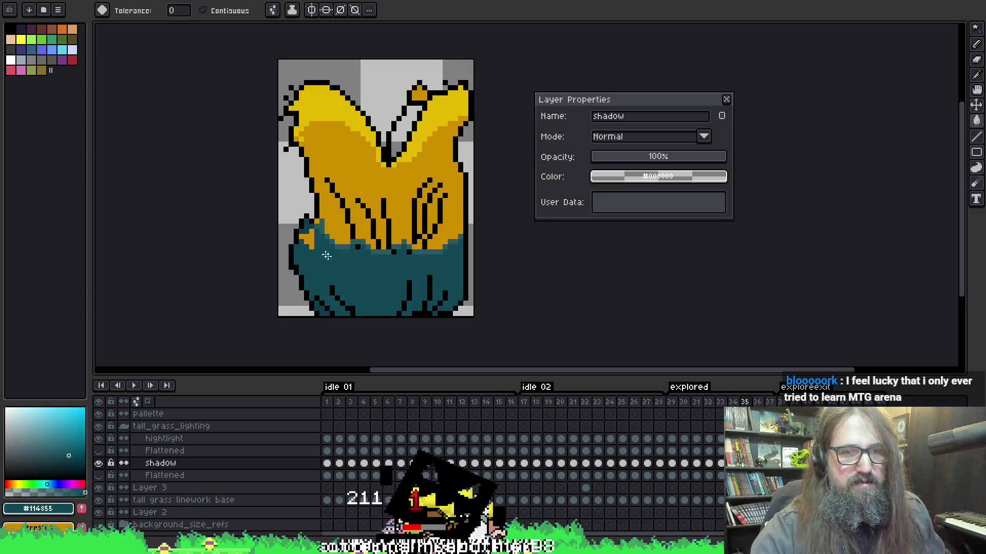
key(b)
key(g)
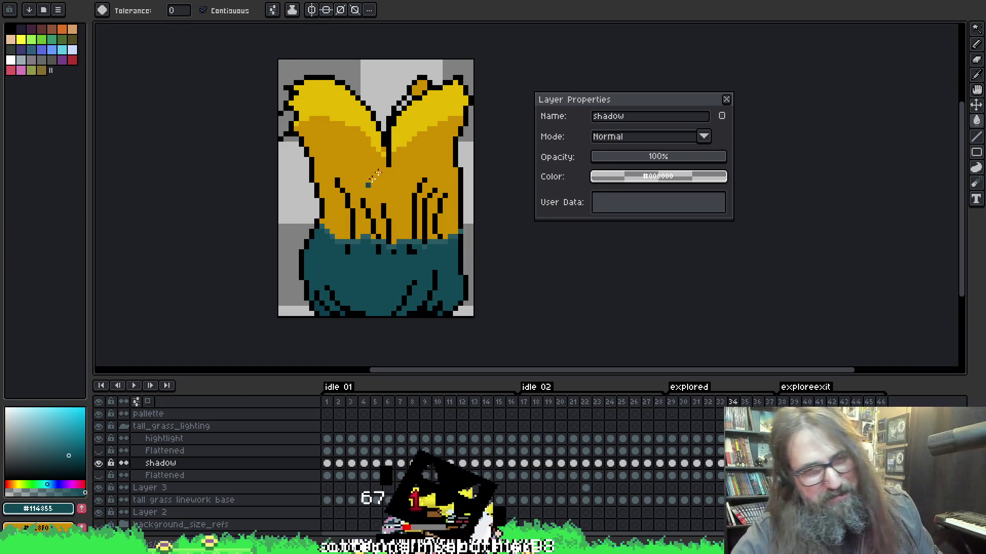
key(alt)
key(alt)
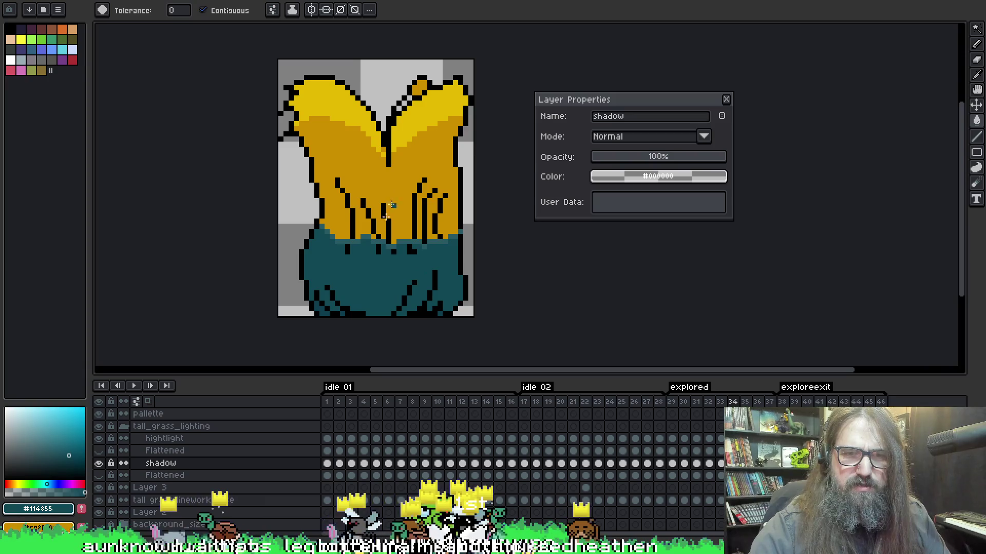
key(Right)
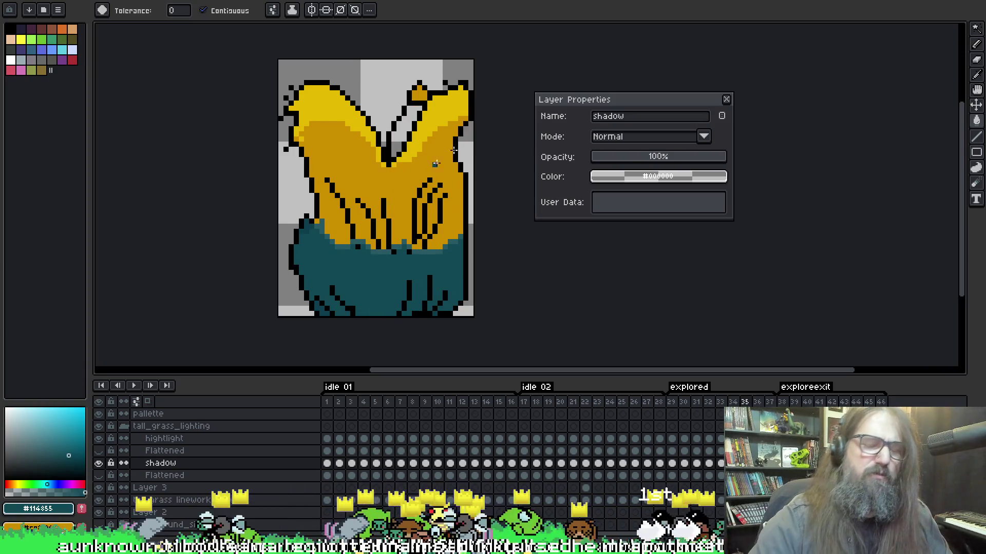
key(Right)
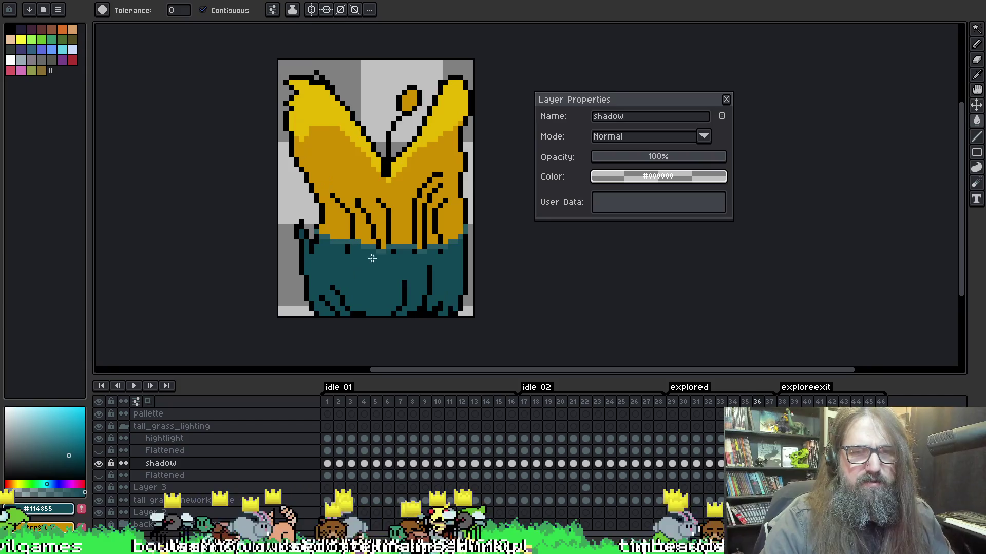
- Bucket-fill the teal shadow with darker teal on nine consecutive frames
key(Right)
key(Right)
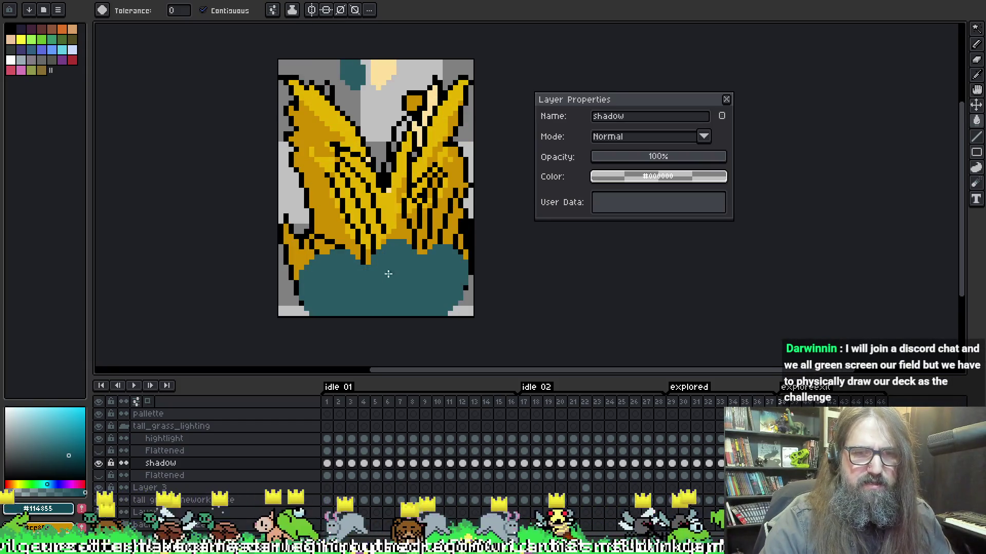
click(388, 274)
key(Right)
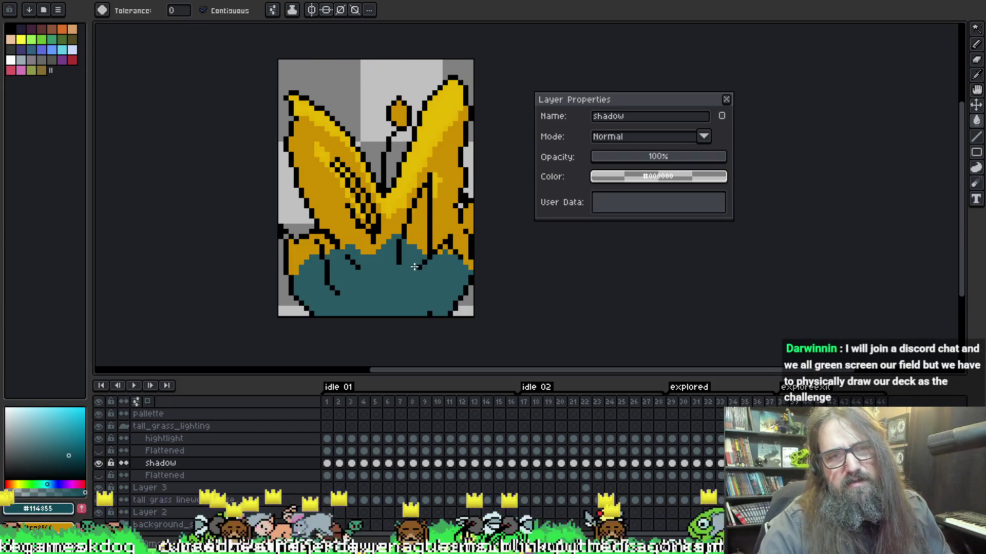
click(404, 274)
key(Right)
click(397, 283)
key(Right)
click(398, 283)
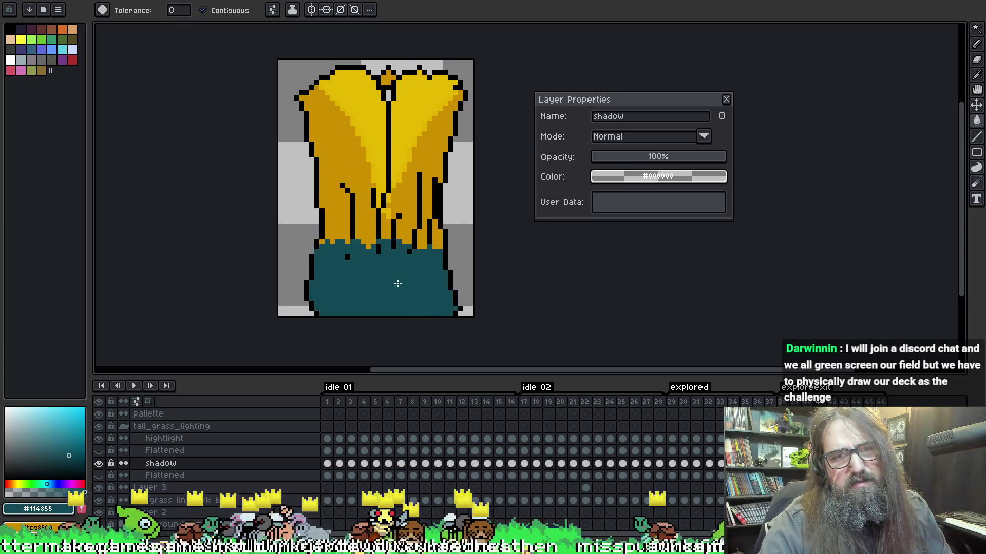
key(Right)
click(397, 282)
key(Right)
click(378, 282)
key(Right)
click(376, 275)
key(Right)
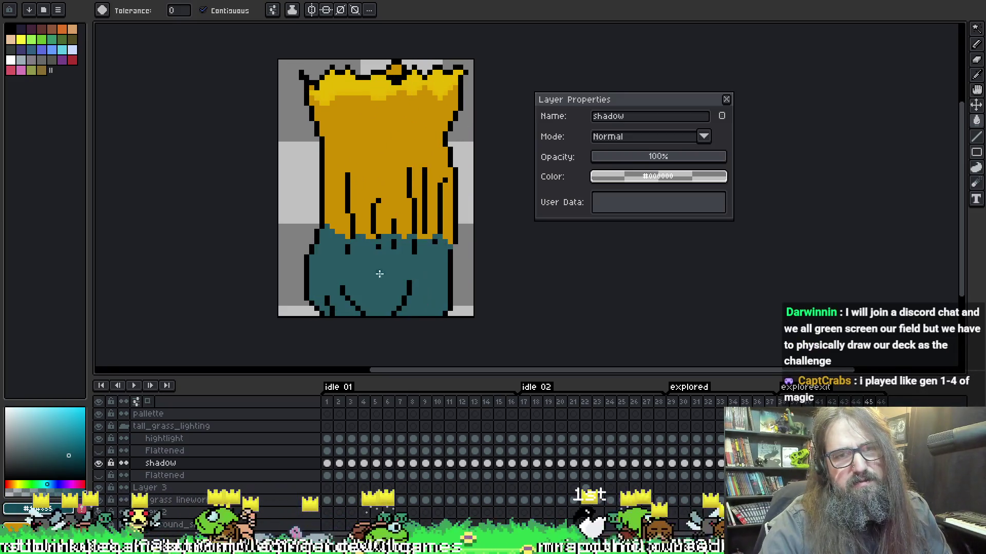
click(377, 274)
key(Right)
click(376, 275)
key(Right)
key(Right)
key(Right)
key(Right)
key(Right)
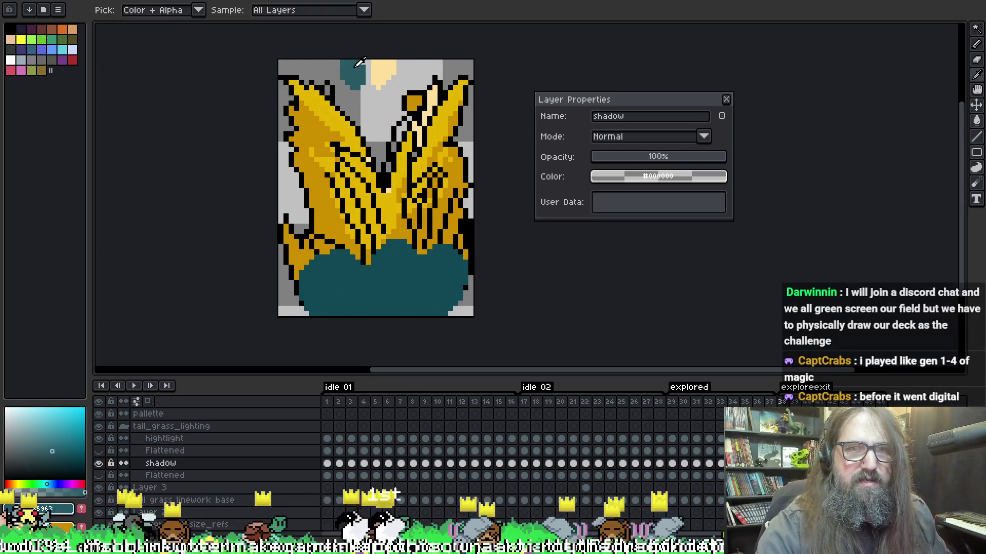
- Sample the teal shadow colour, then scrub forward to frame 37 and back to frame 22
alt+click(349, 69)
key(Right)
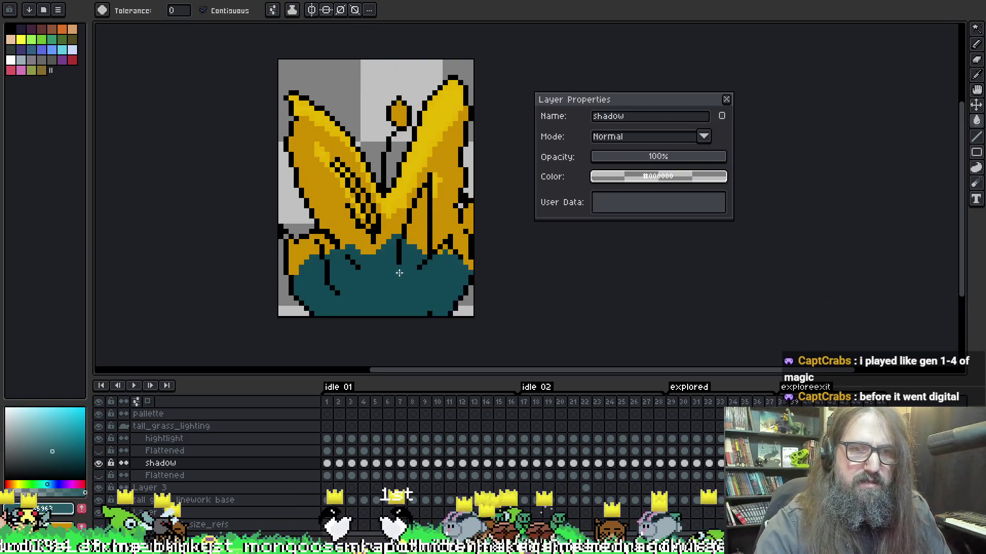
key(Right)
key(Right)
key(Right)
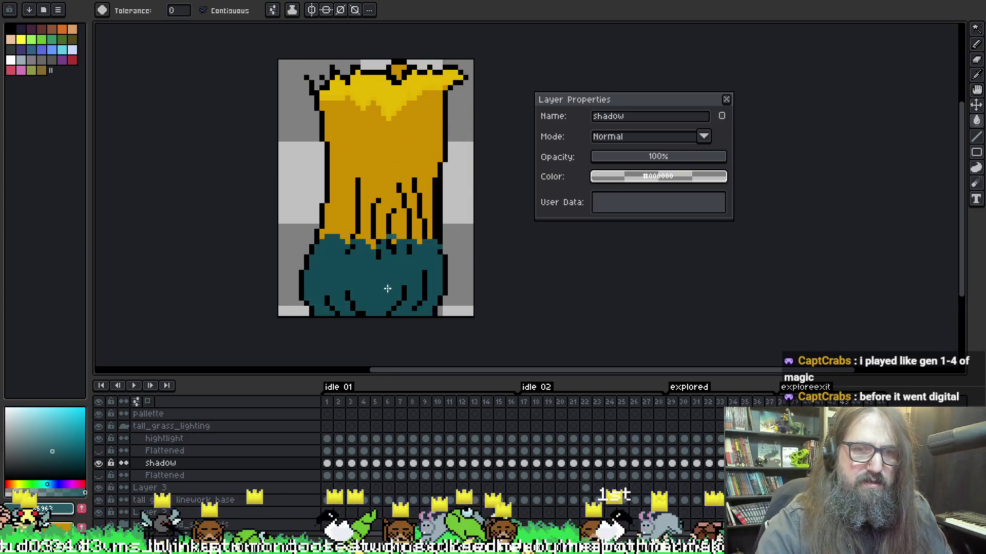
key(Right)
key(Right)
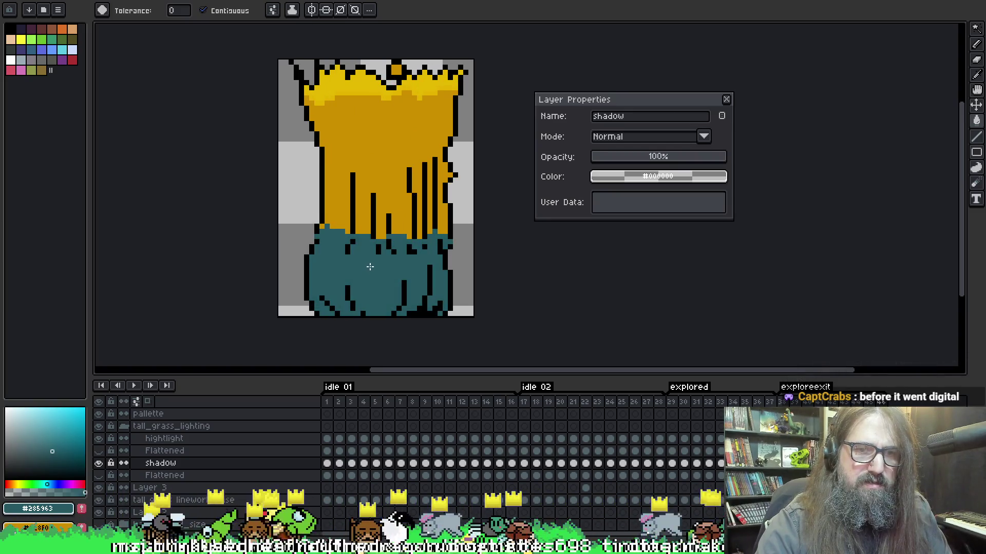
key(Right)
key(Right)
key(Right)
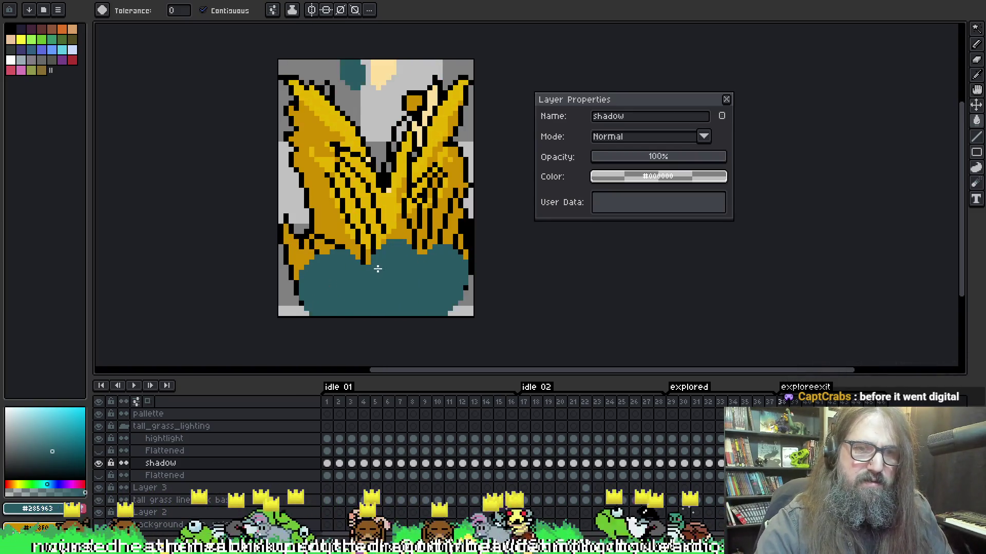
key(Left)
key(Left)
key(Left)
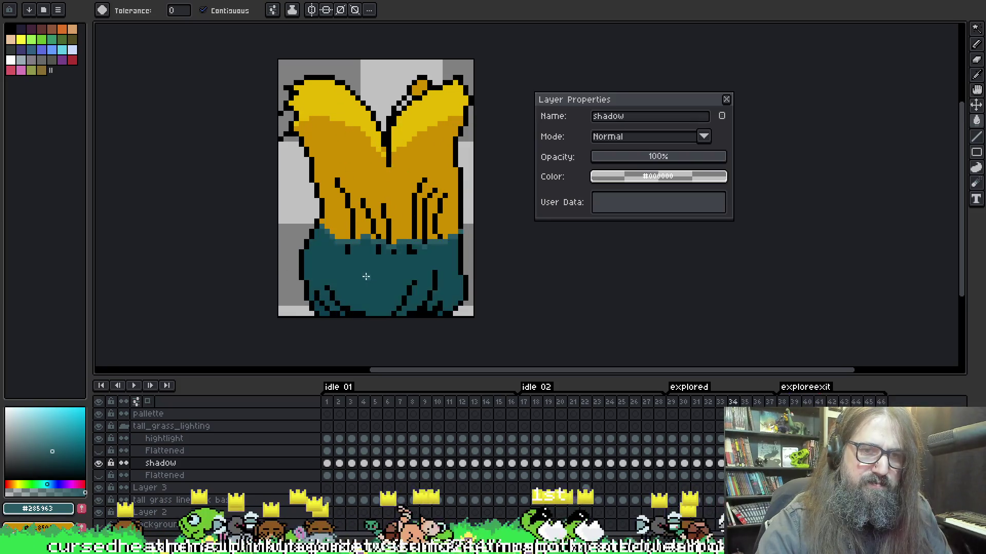
key(Left)
key(Left)
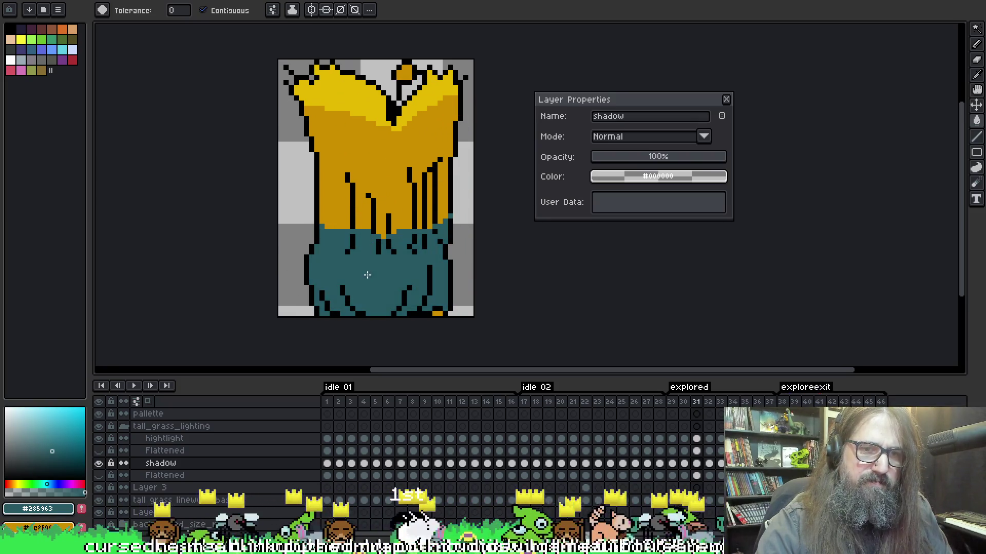
key(Left)
key(Left)
key(Left)
key(Left)
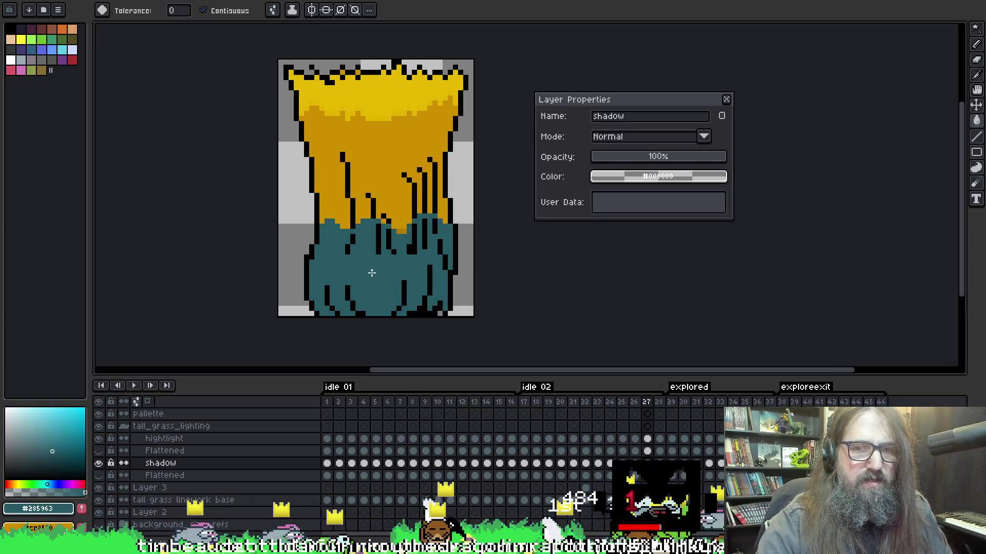
key(Left)
key(Left)
key(Left)
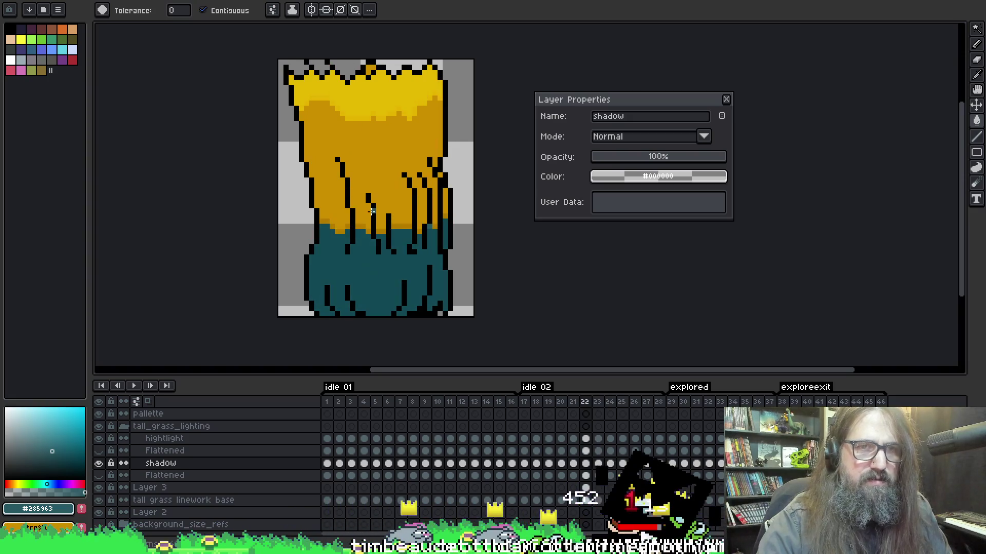
- Cycle through the open sprites: beaver_chase, the tall-grass sprite, then the spread-wing grass sprite
key(ctrl+Tab)
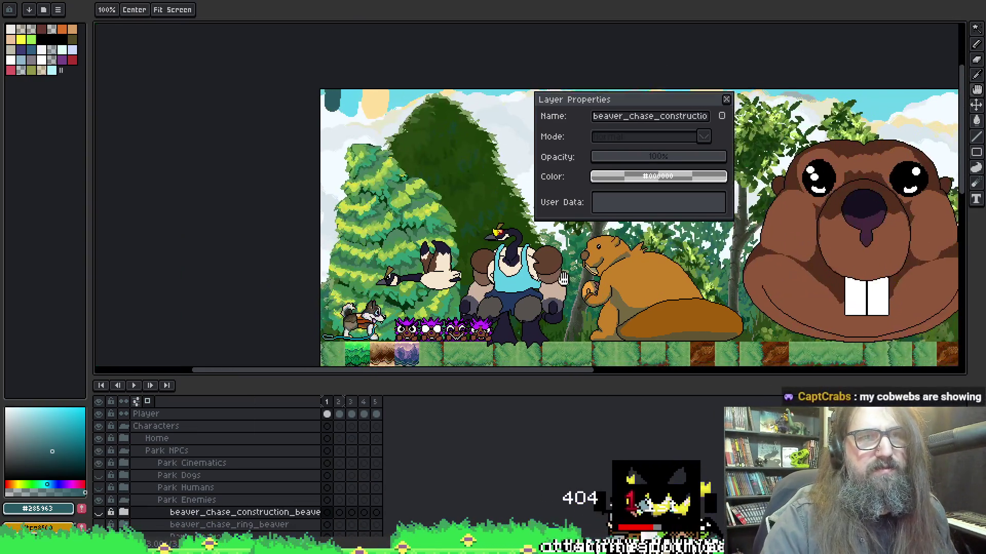
key(ctrl+Tab)
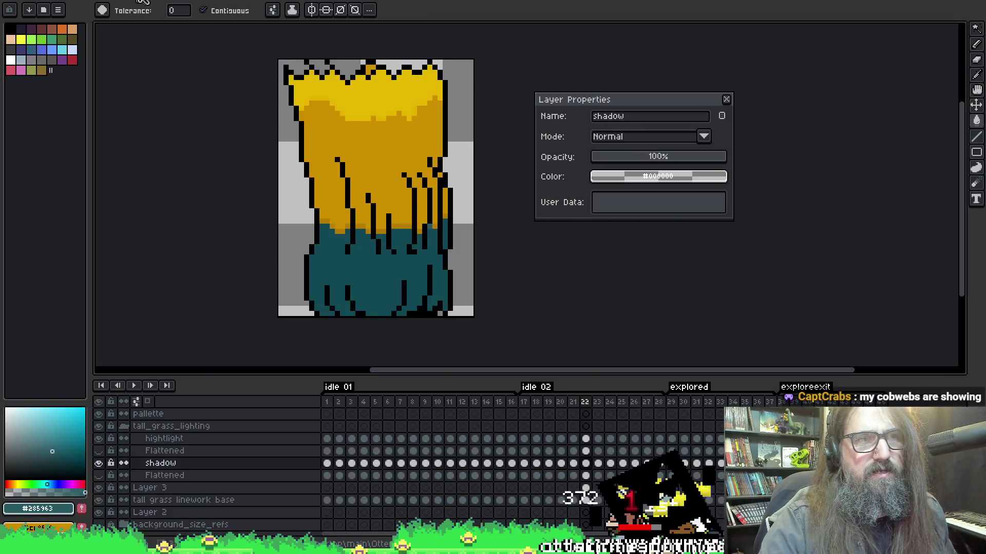
key(ctrl+Tab)
key(ctrl+Tab)
key(ctrl+Tab)
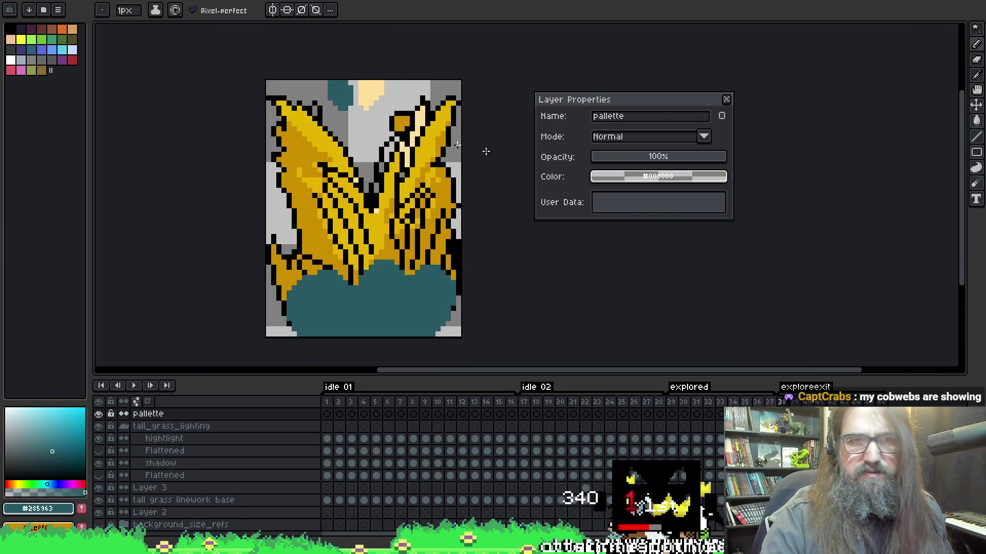
- Paint teal into the top-left grey area, then open the HSV sliders beside the canvas
mouse_move(290, 88)
mouse_down()
mouse_move(303, 92)
mouse_move(314, 73)
mouse_up()
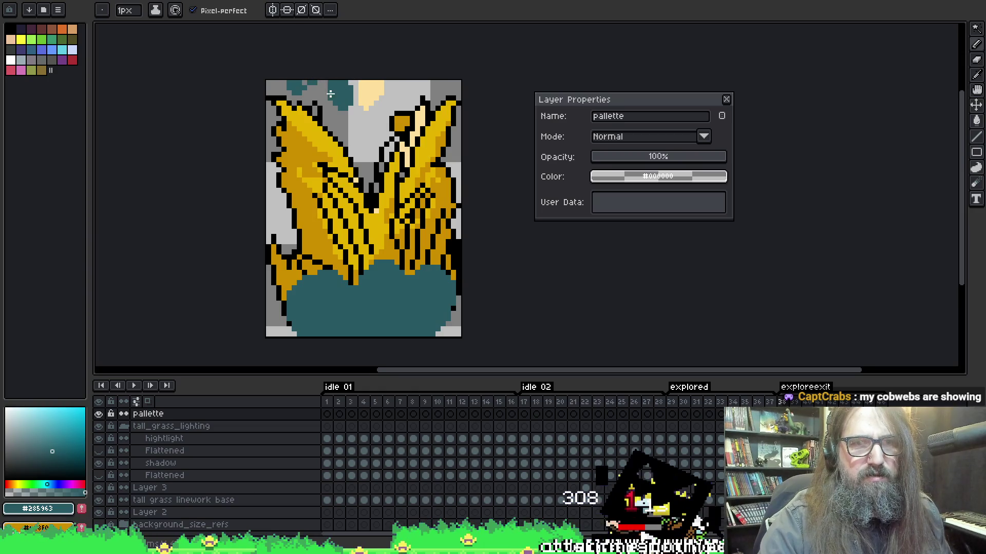
key(i)
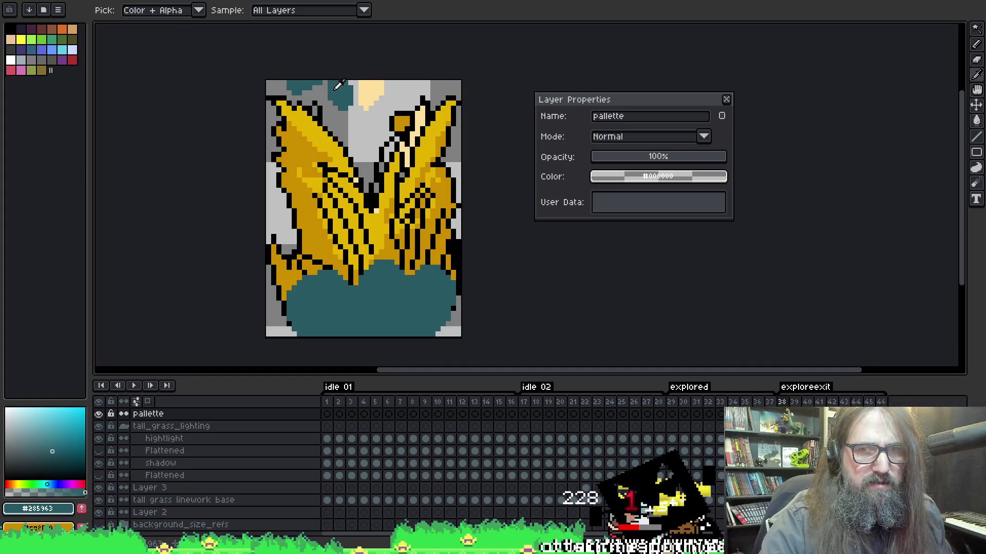
key(b)
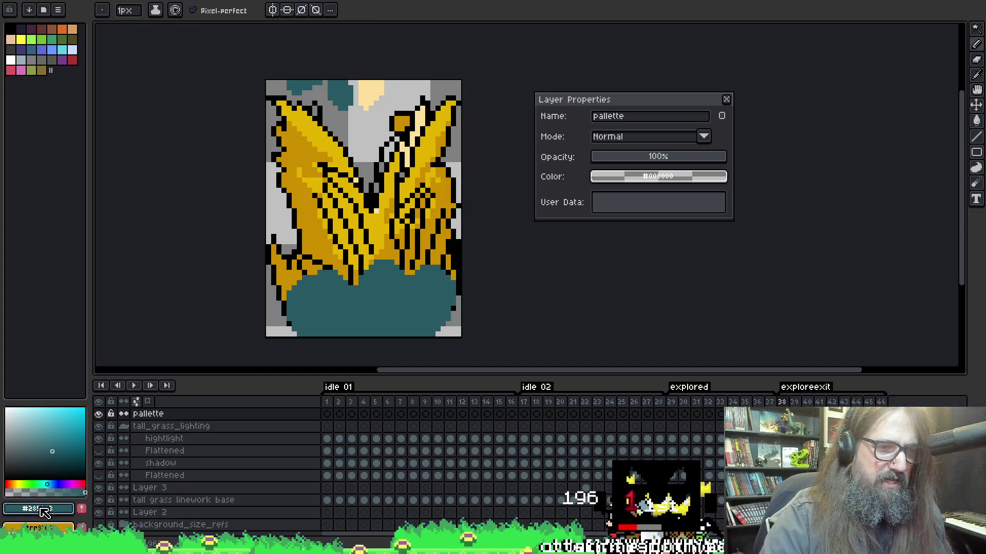
click(53, 510)
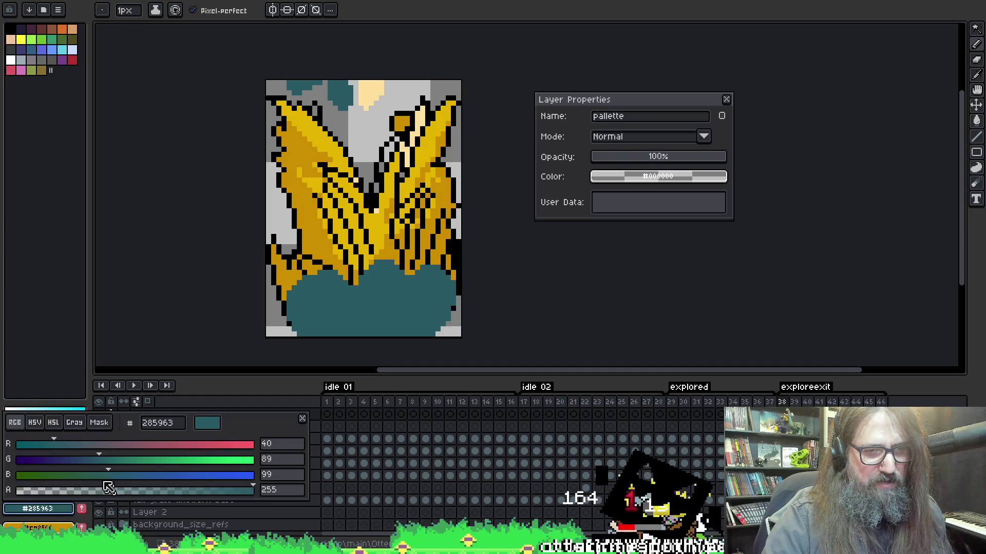
click(48, 420)
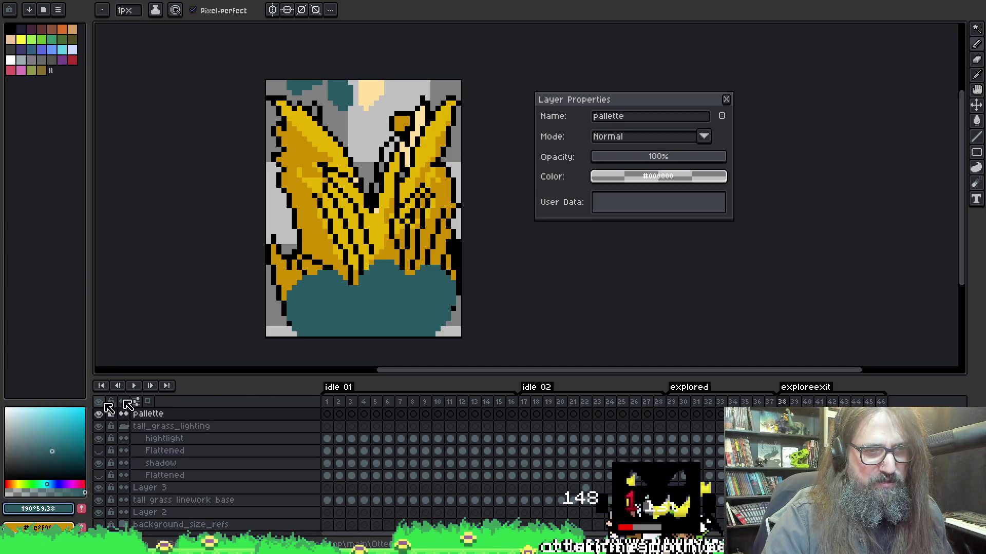
click(39, 508)
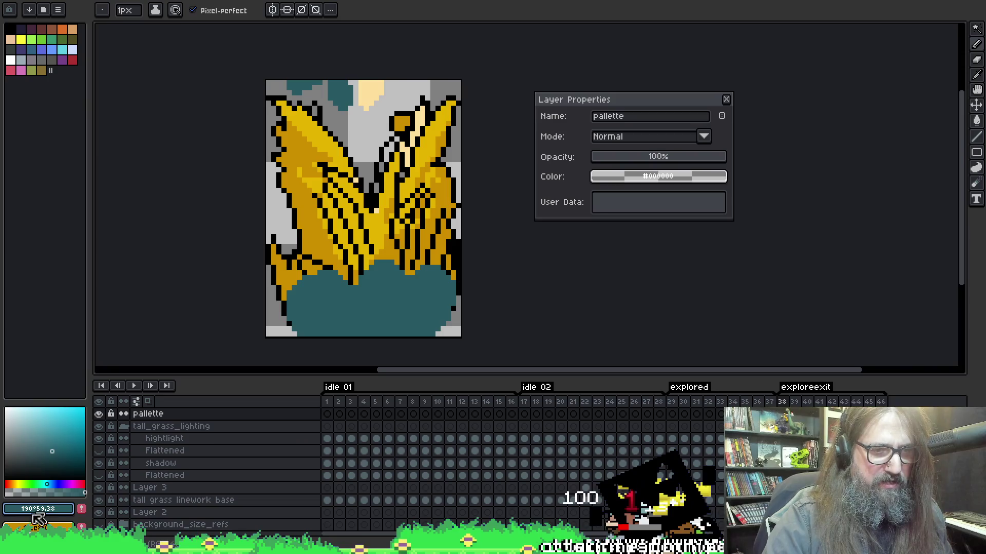
click(38, 508)
mouse_move(255, 426)
mouse_down()
mouse_move(630, 353)
mouse_move(820, 273)
mouse_up()
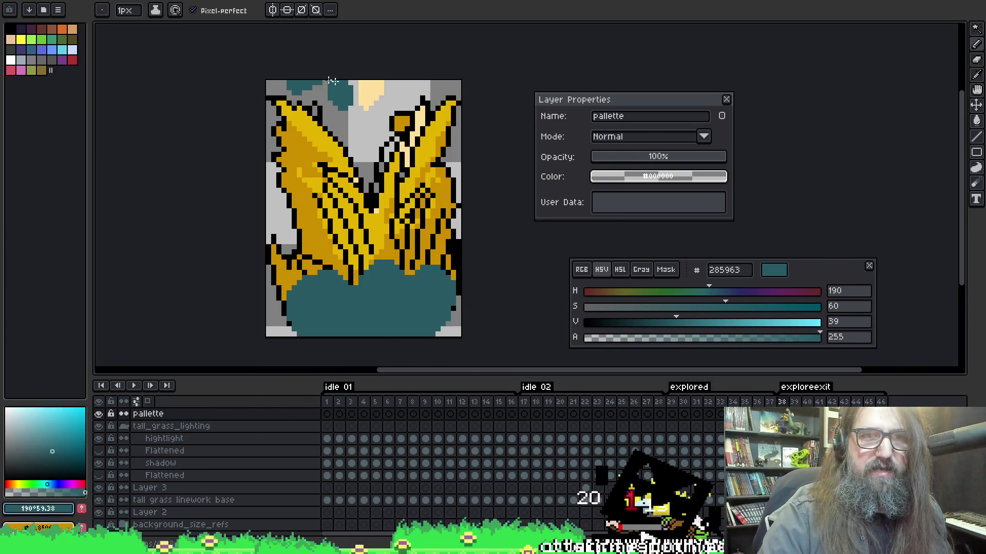
- Try a teal bucket fill on the canvas, undo it, and move down to the shadow layer
key(i)
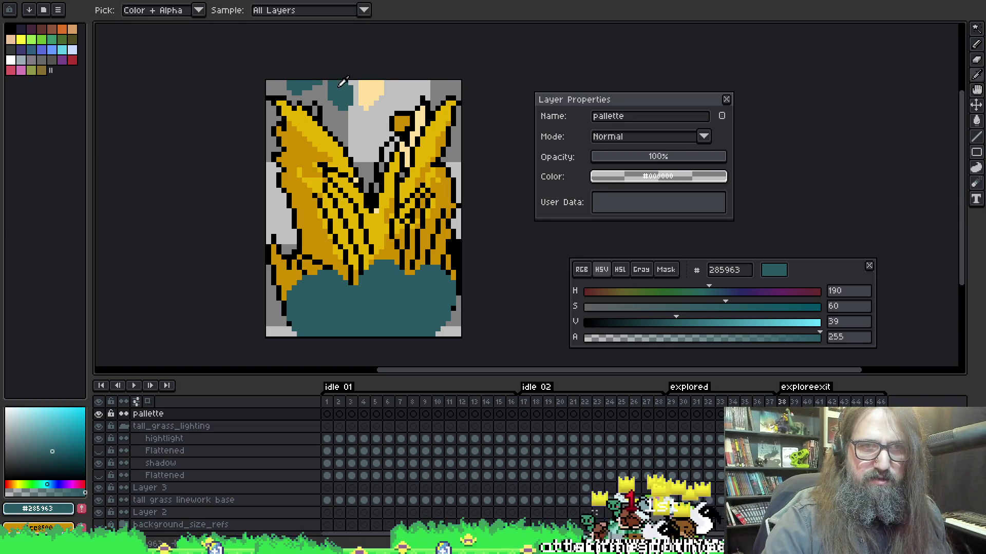
key(g)
click(397, 309)
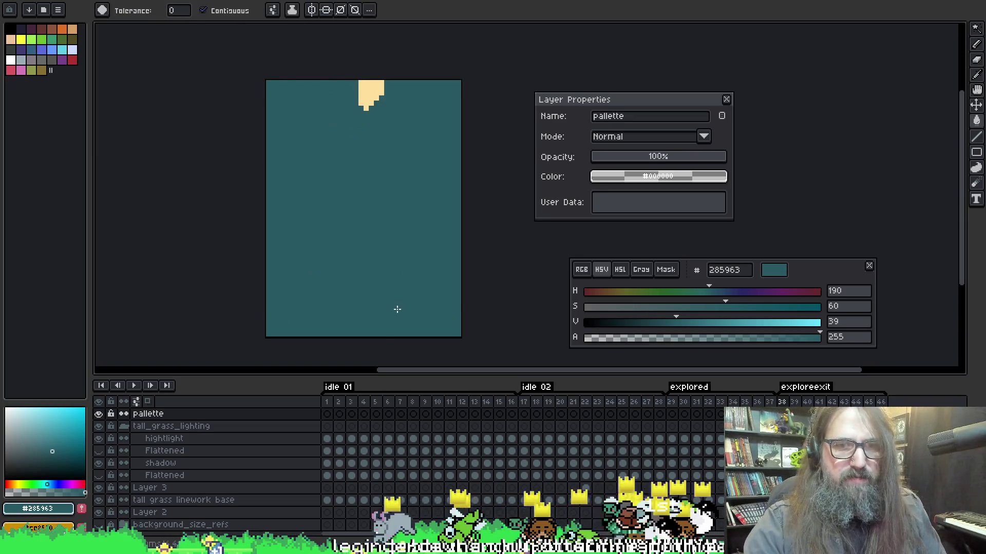
key(ctrl+z)
key(alt+Down)
key(alt+Down)
key(alt+Down)
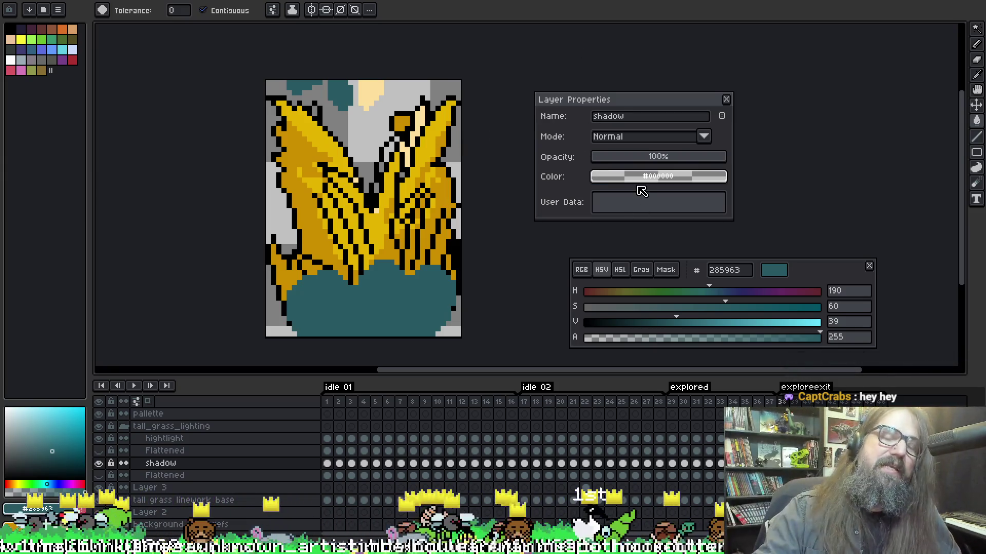
- Step back through every frame, wrapping round to frame 34, and open the shadow layer's properties
right_click(468, 216)
click(474, 277)
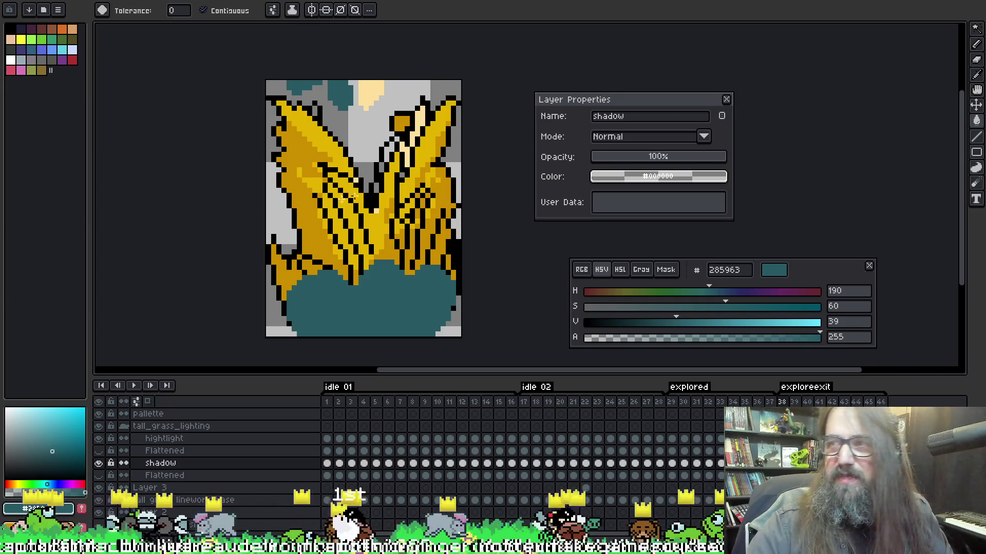
key(Left)
key(Left)
key(Left)
key(Left)
key(Left)
key(Left)
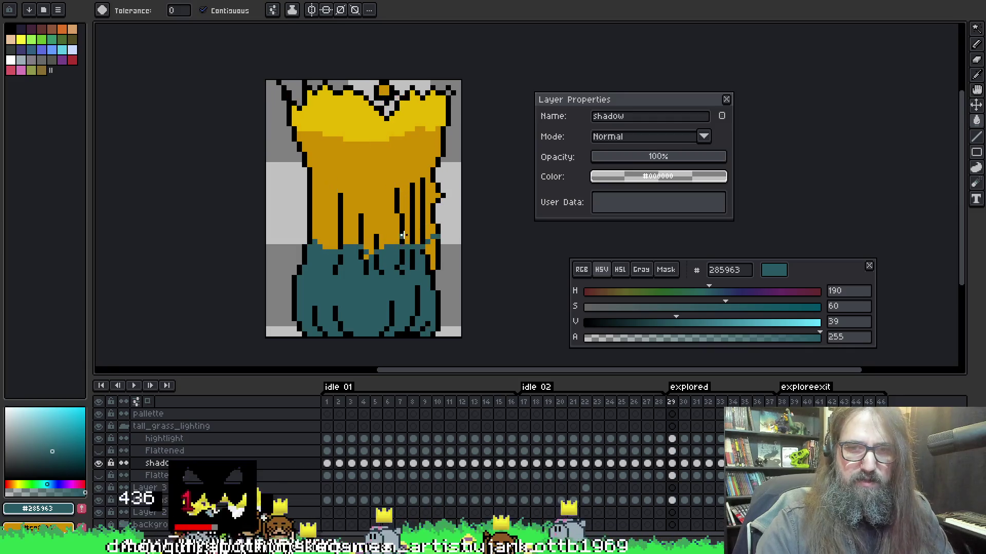
key(Left)
key(Left)
key(Left)
key(Left)
key(Left)
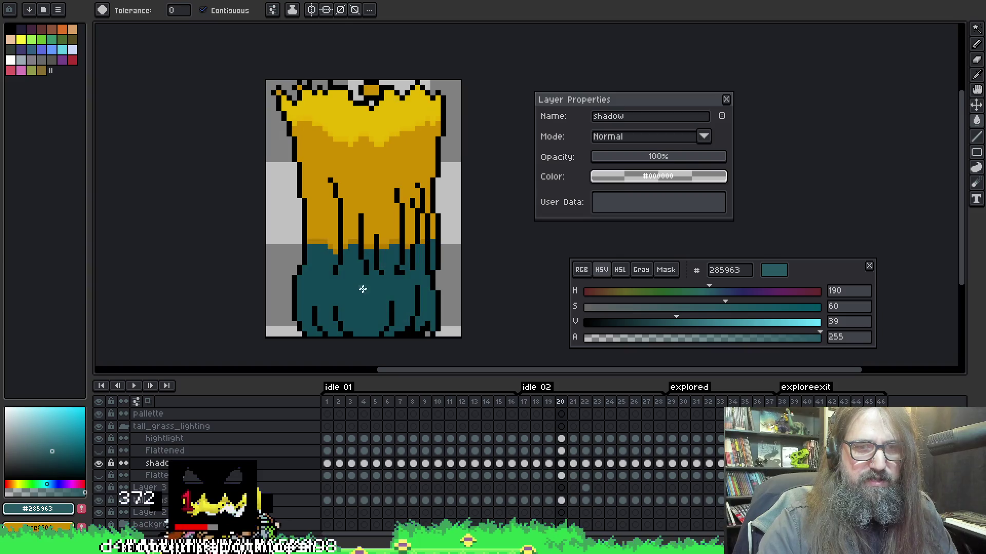
key(Left)
key(Left)
key(Left)
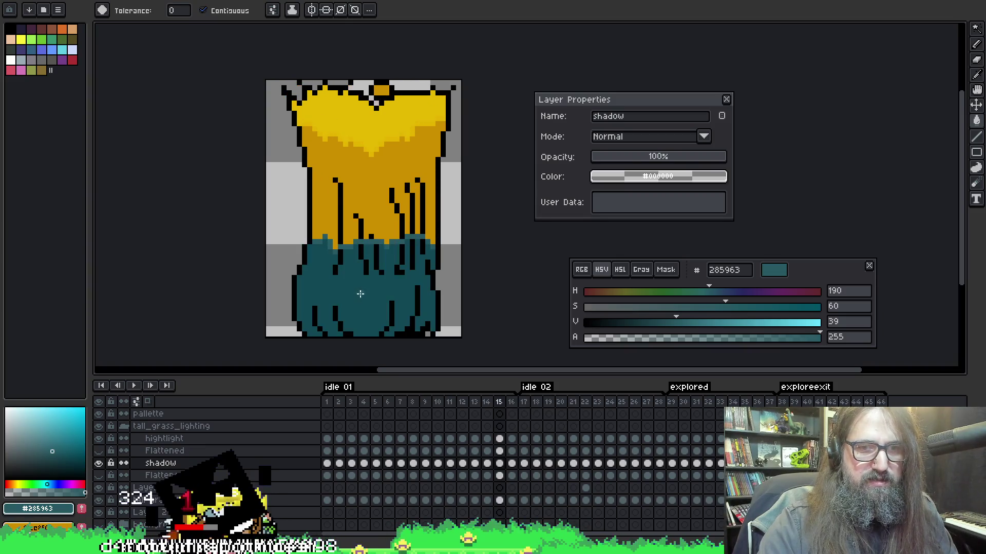
key(Left)
key(Left)
key(Left)
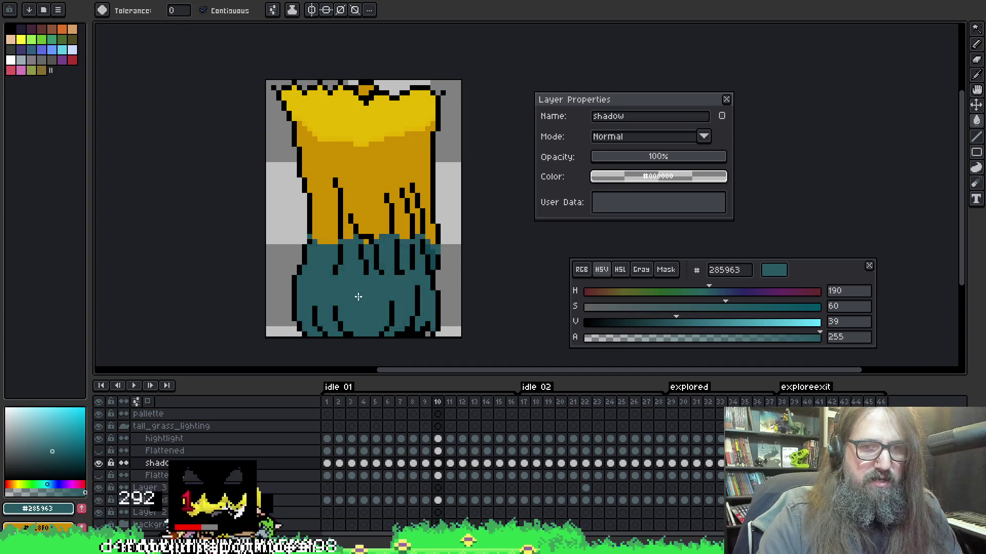
key(Left)
key(Left)
key(Left)
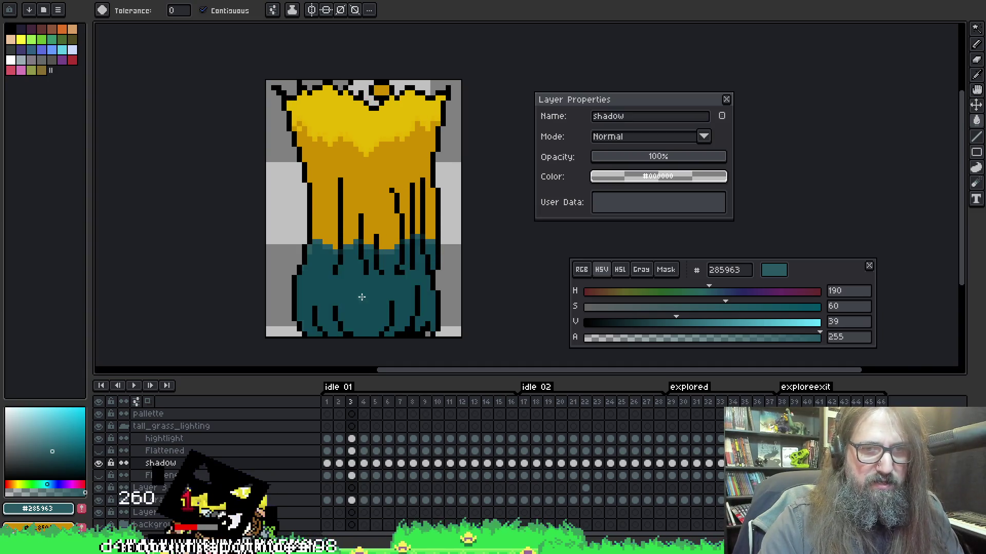
key(Left)
key(Left)
key(Left)
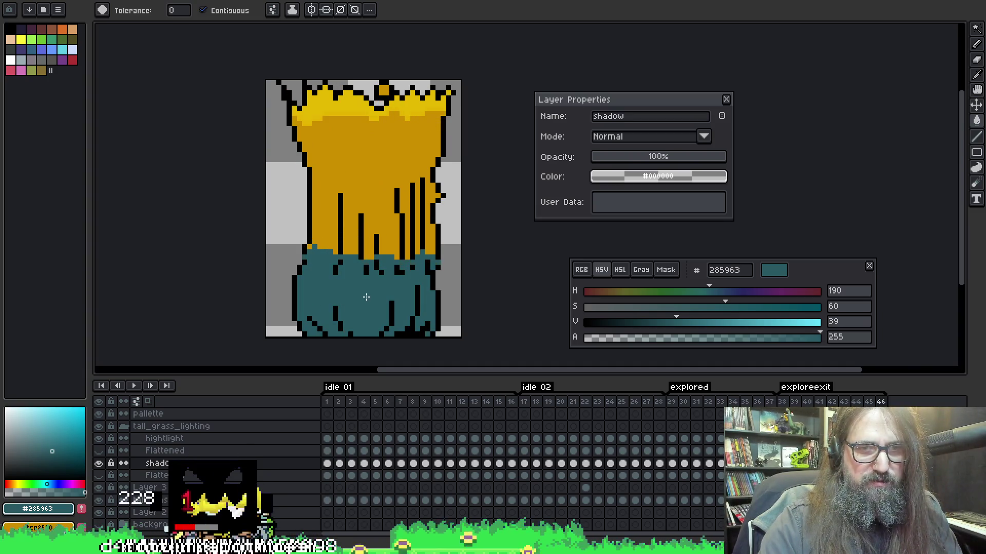
key(Left)
key(Left)
key(Left)
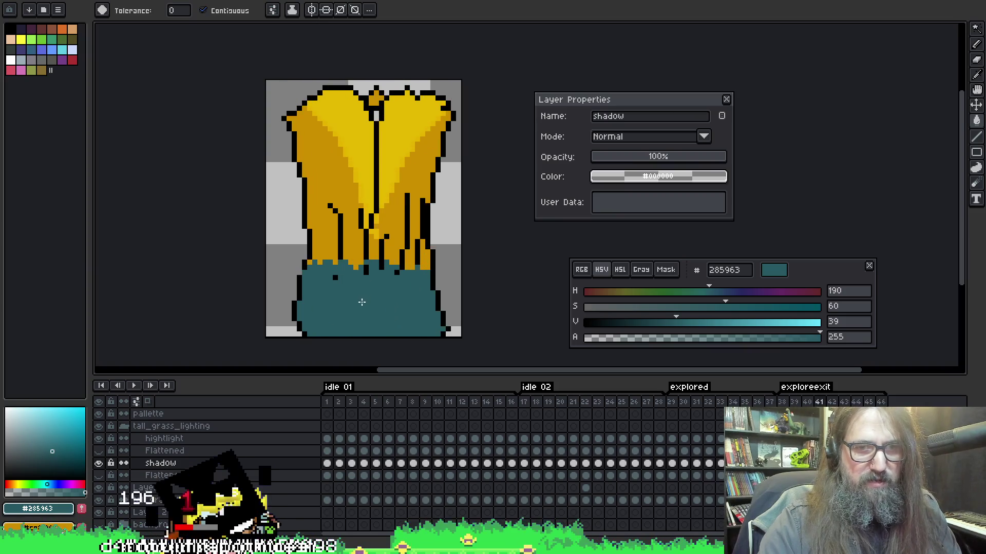
key(Left)
key(Left)
key(Left)
double_click(308, 463)
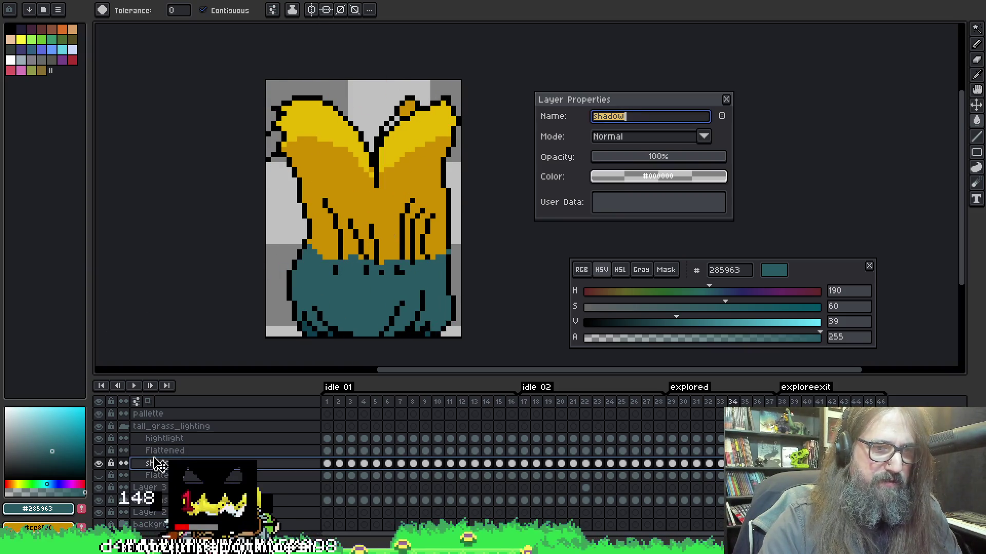
- Set the shadow layer's blend mode to Overlay and check the result on frames 26 to 29
click(625, 139)
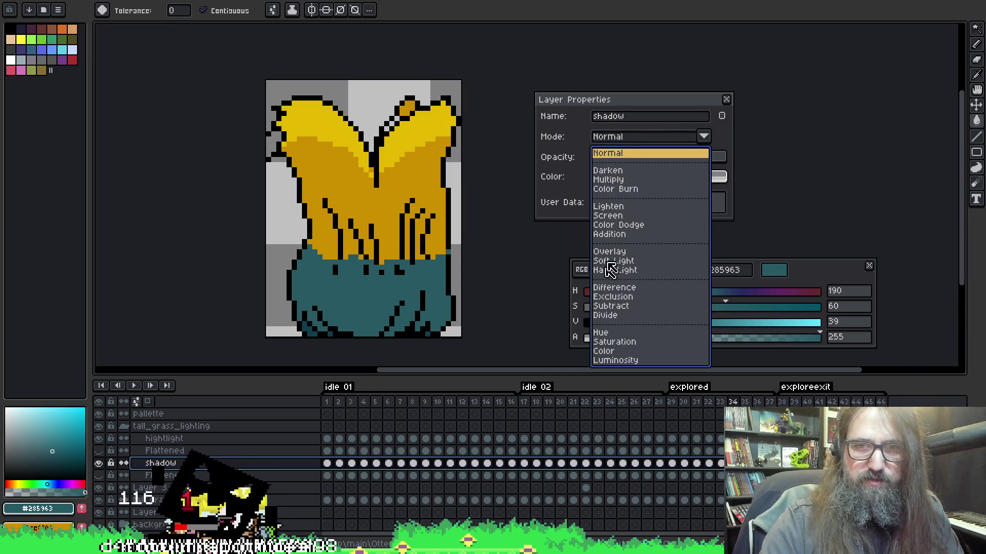
click(633, 236)
click(726, 99)
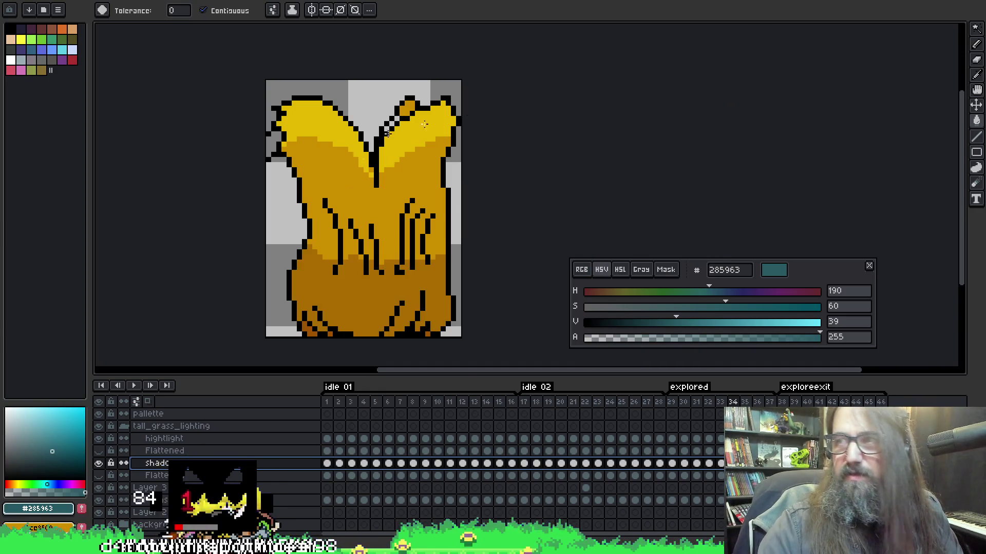
key(Right)
key(Right)
key(Right)
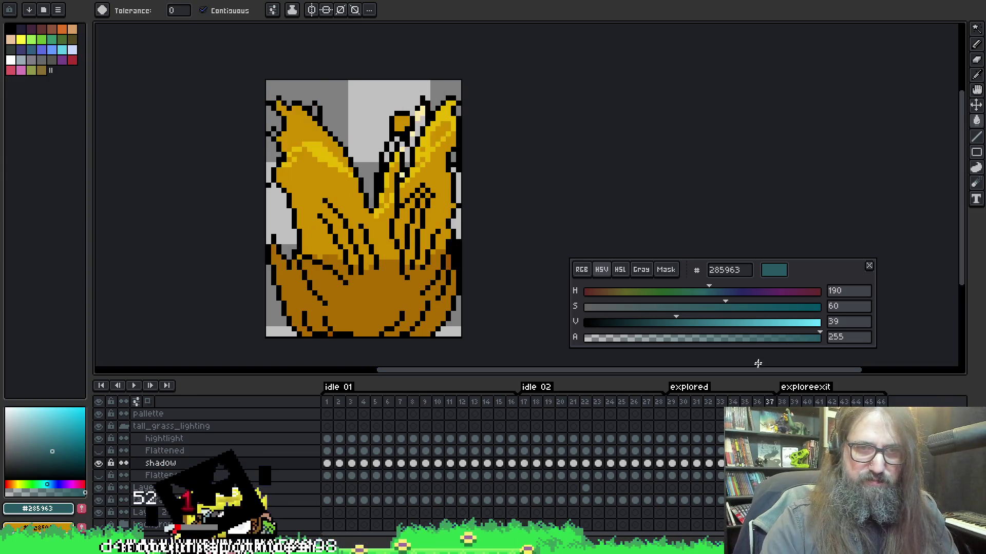
key(Left)
key(Left)
key(Left)
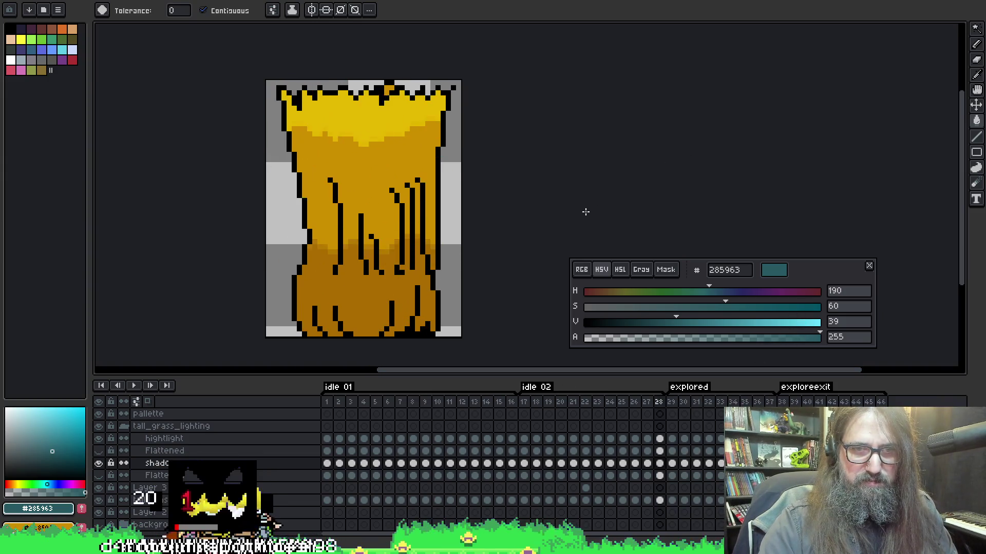
key(Right)
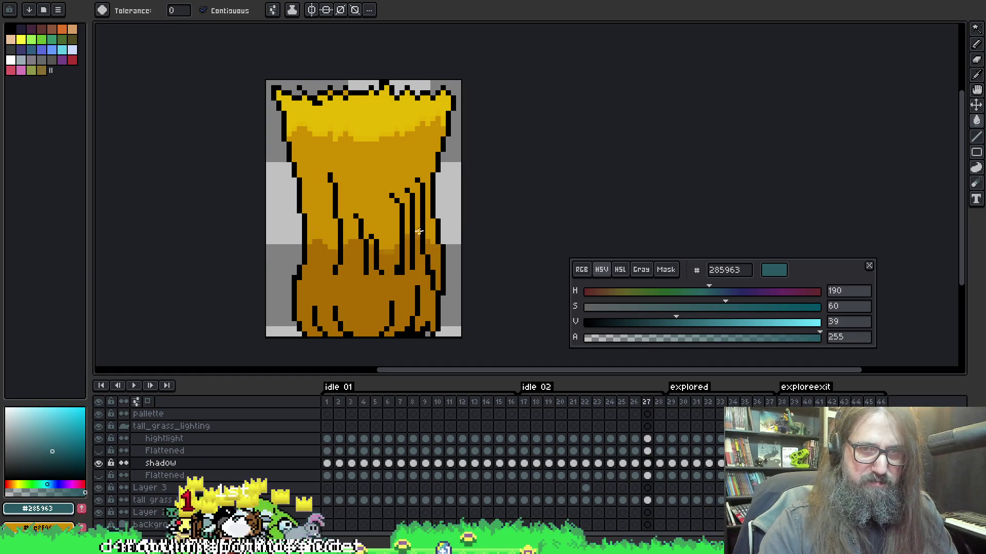
key(Right)
key(Right)
key(Right)
key(Left)
- Try a teal background fill on frame 29, undo it, and step through frames 30 to 34
click(433, 252)
key(ctrl+z)
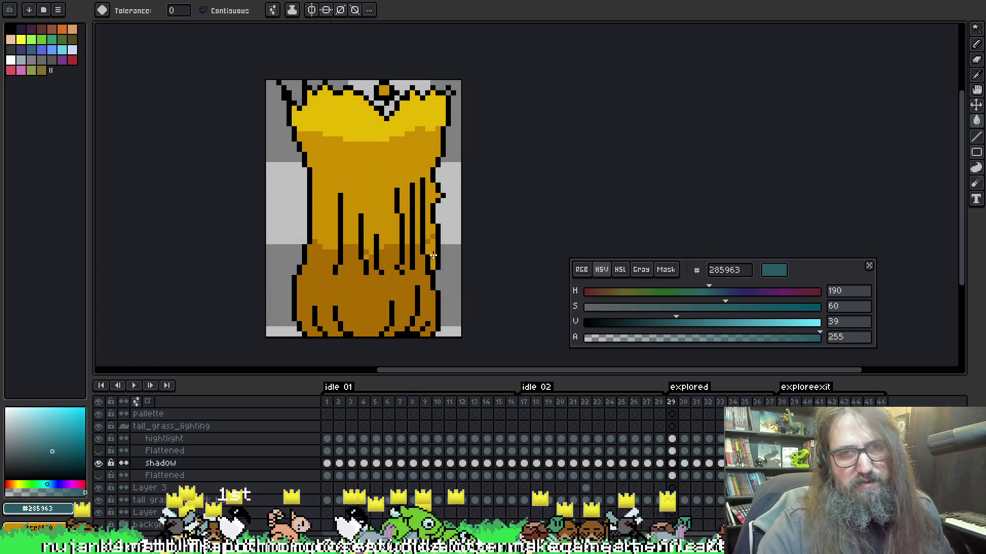
key(b)
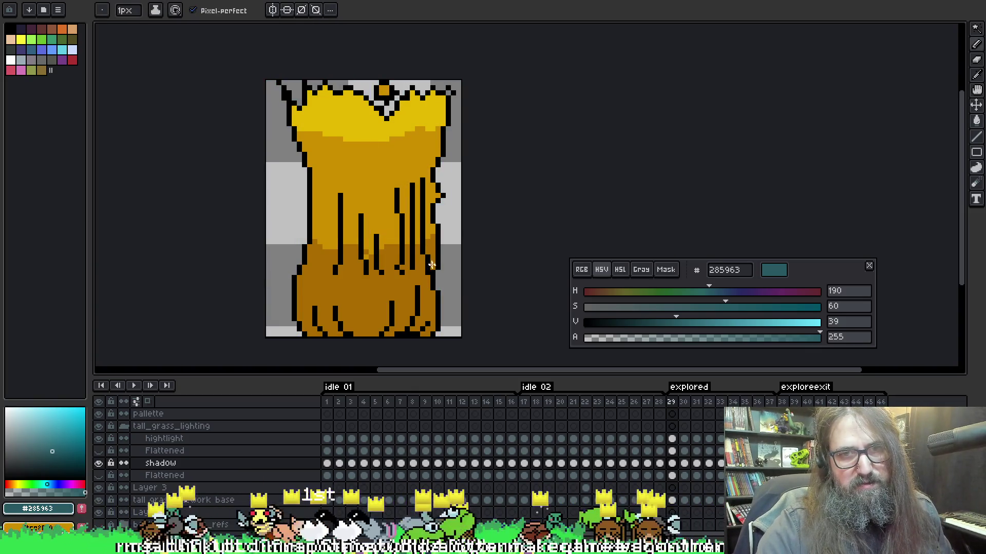
key(Right)
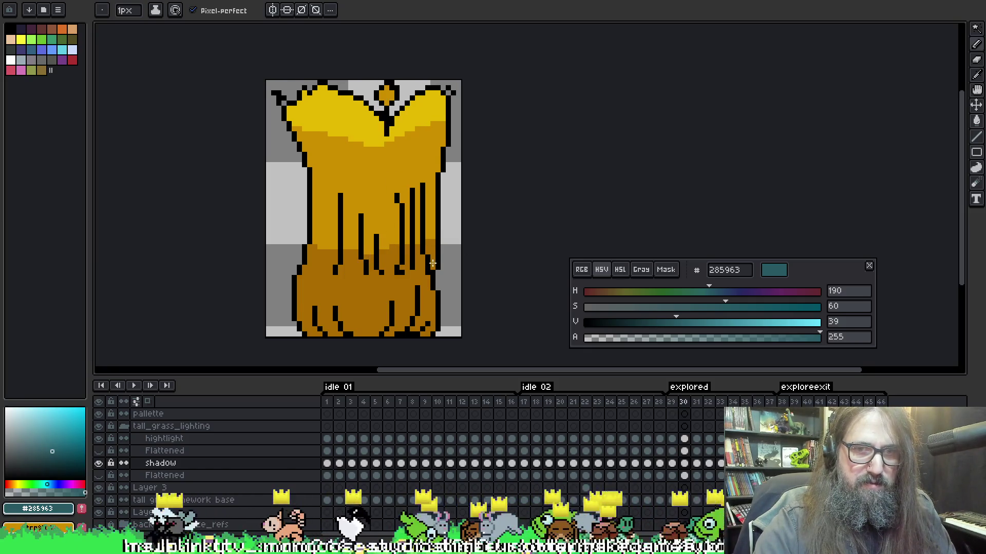
key(Right)
key(Left)
key(Right)
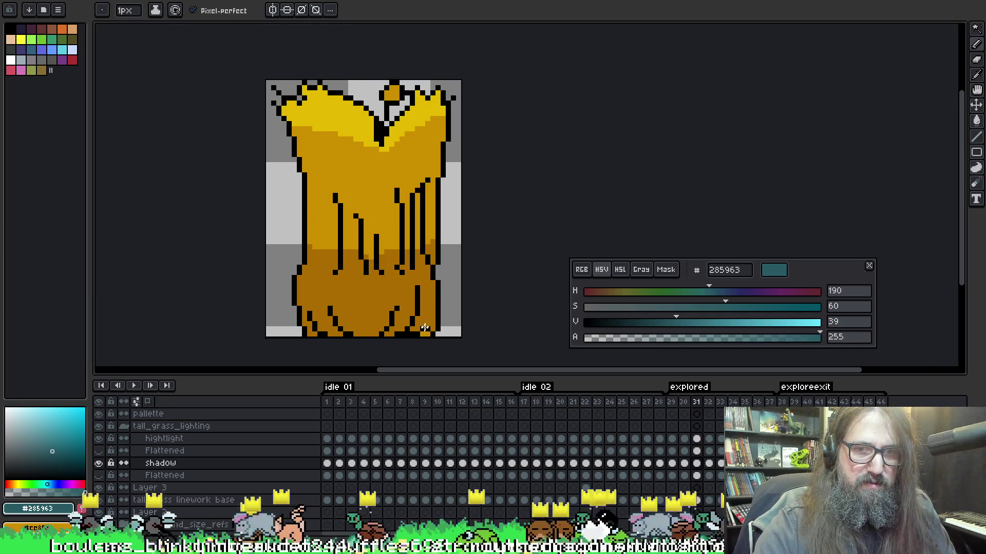
key(Left)
key(Right)
key(Right)
key(Right)
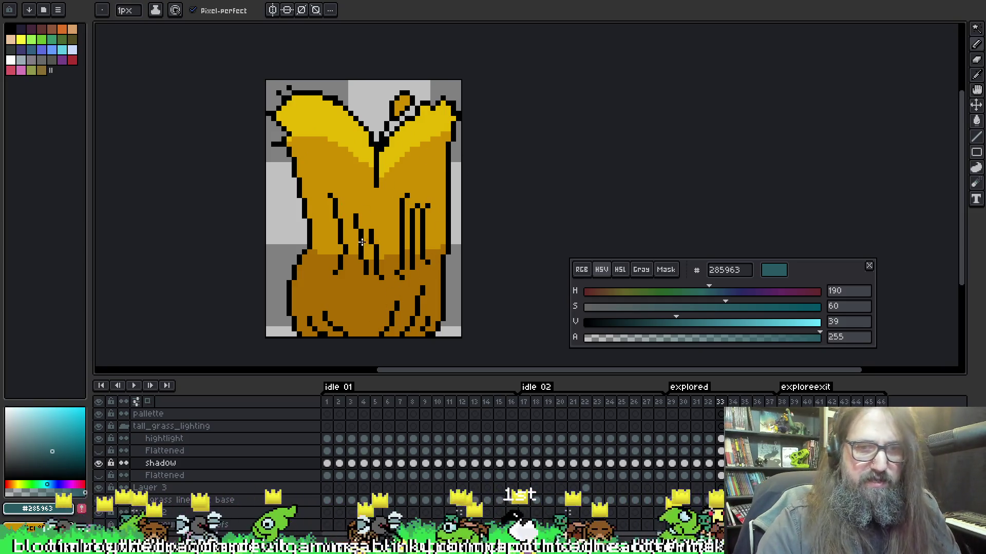
key(Right)
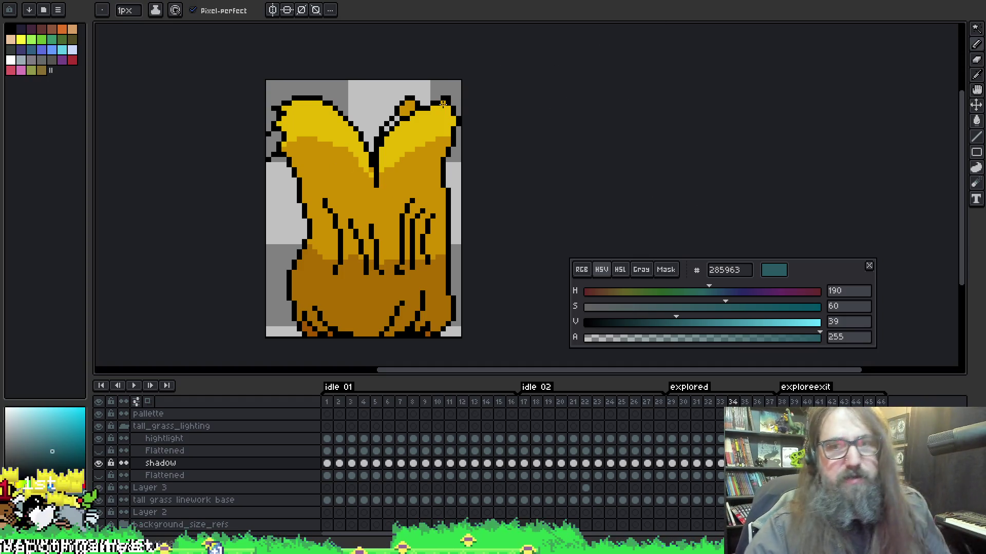
- Pick the cream highlight ffe19c from the canvas, step back a frame, and select the Flattened layer
key(Right)
key(Right)
key(Right)
key(g)
alt+click(373, 90)
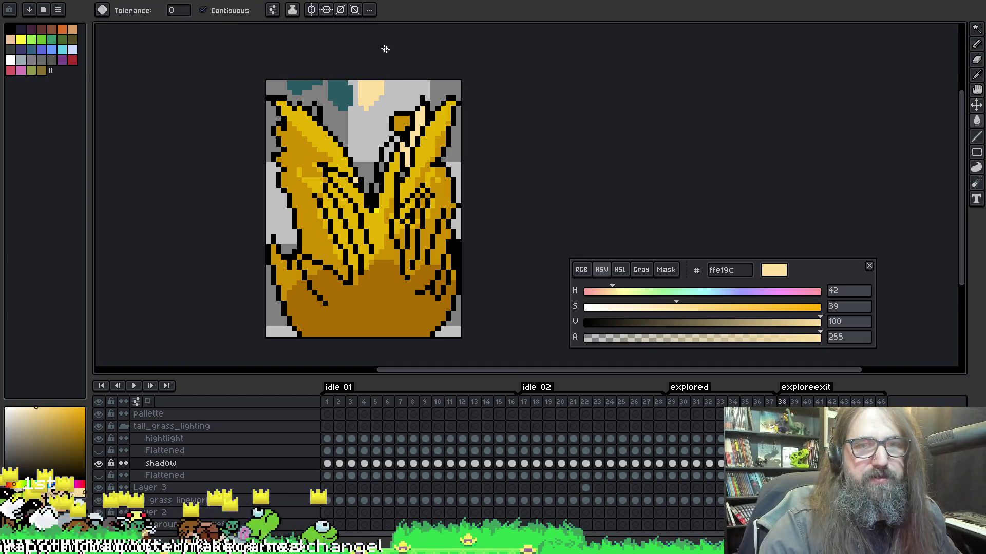
key(Left)
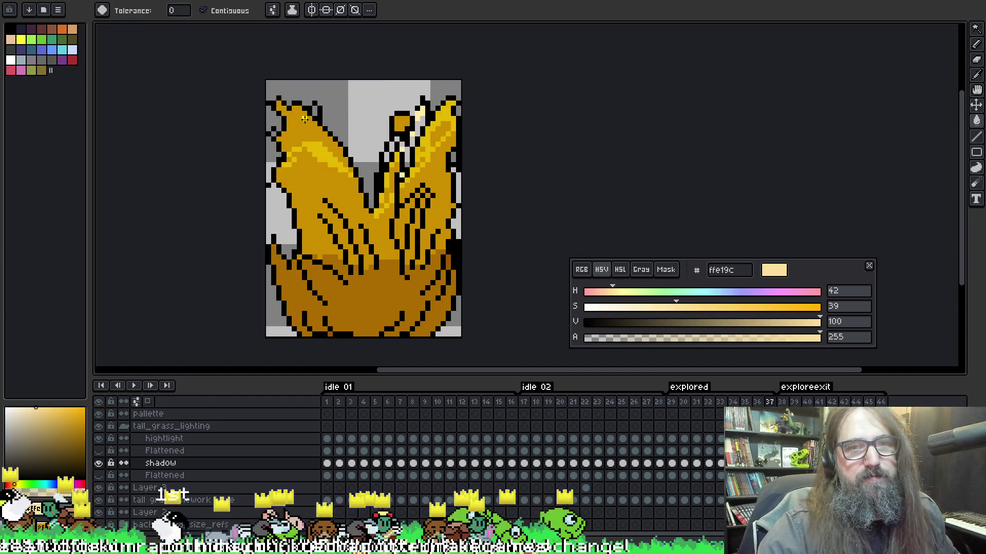
key(alt+Up)
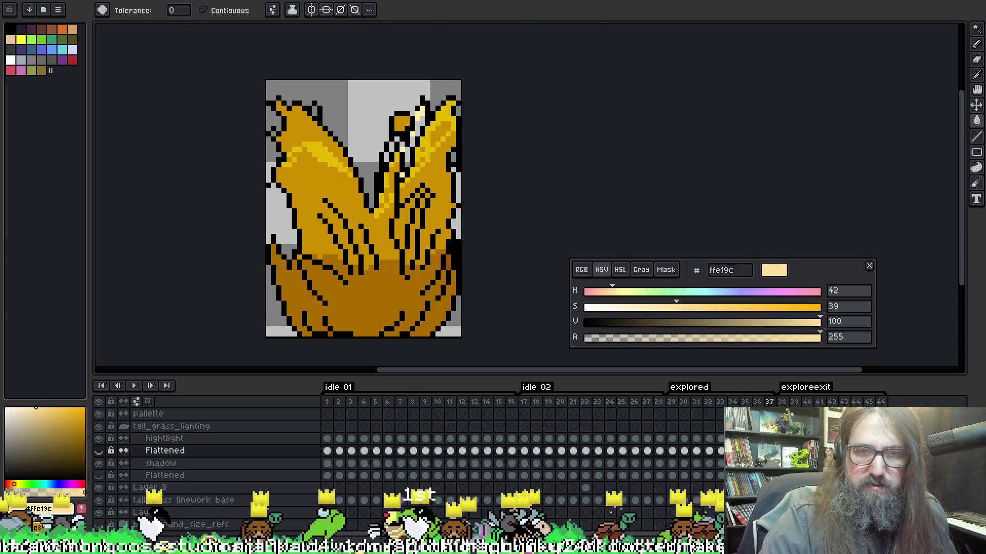
- Magic-wand the cream highlights on both wings of the Flattened layer and cut them
key(w)
click(98, 451)
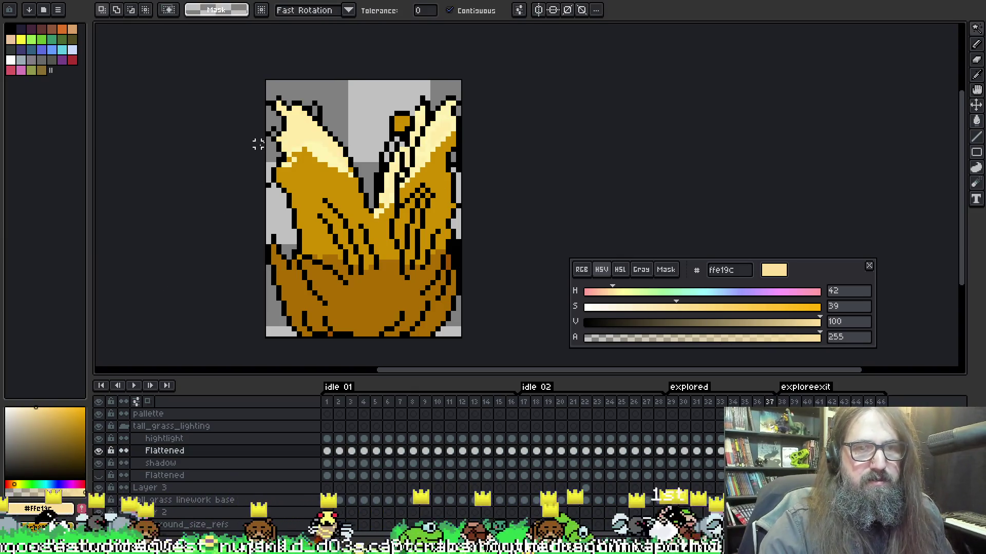
click(308, 134)
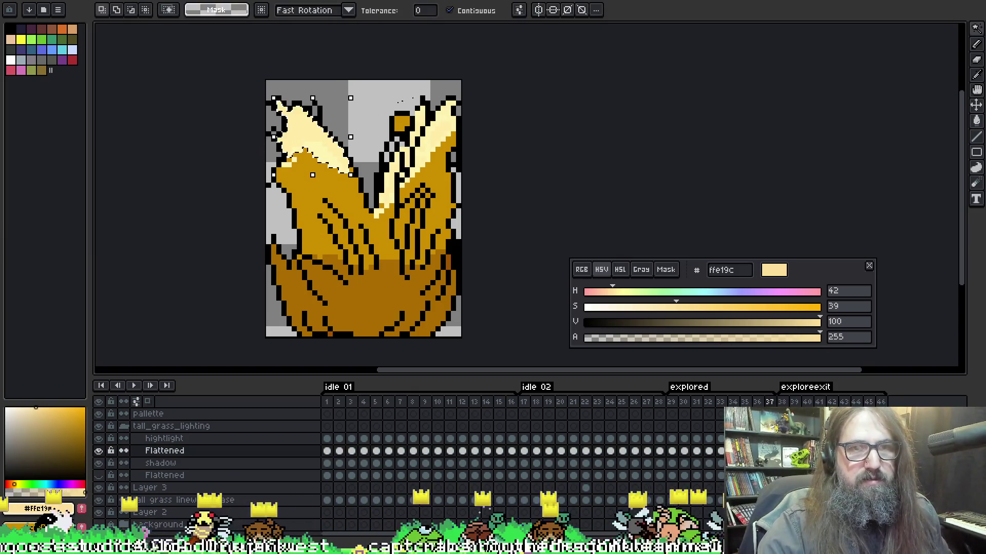
shift+click(432, 133)
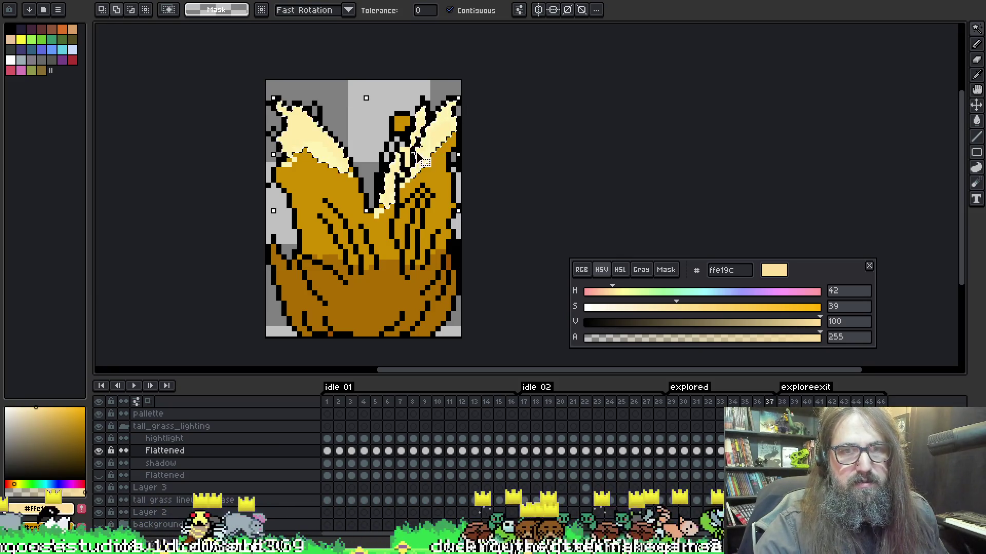
key(Delete)
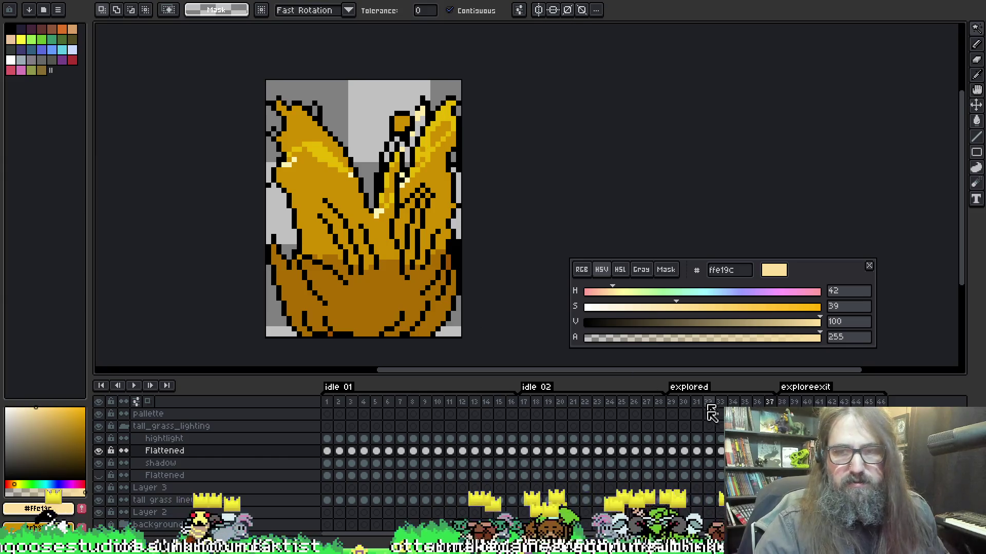
- Paste the cream highlights onto the hightlight layer and hide the Flattened layer
key(alt+Up)
key(ctrl+v)
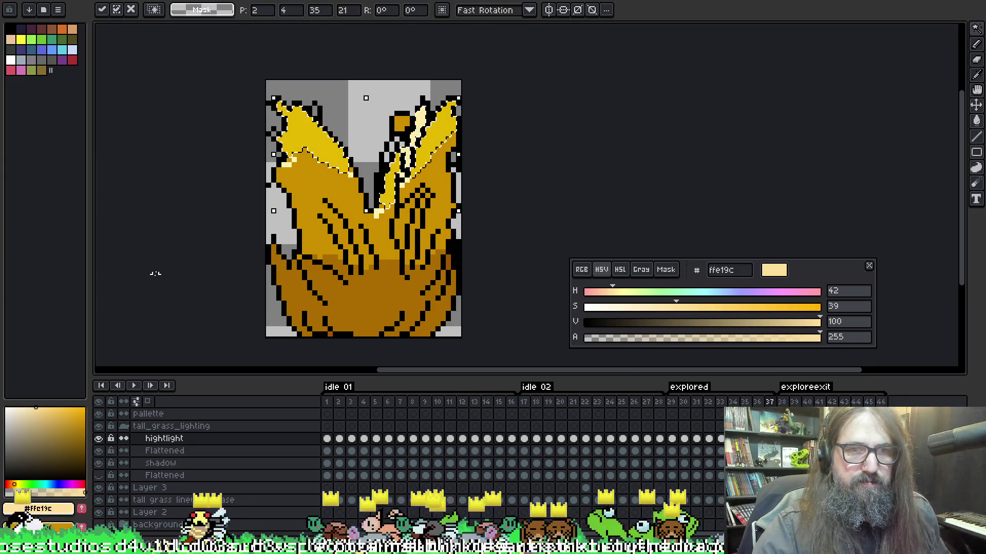
click(99, 450)
key(w)
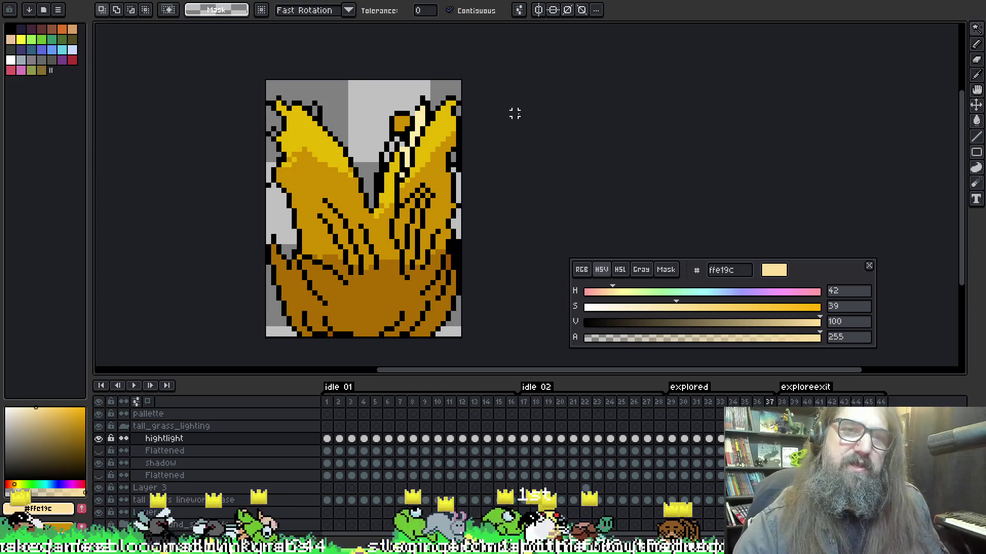
key(g)
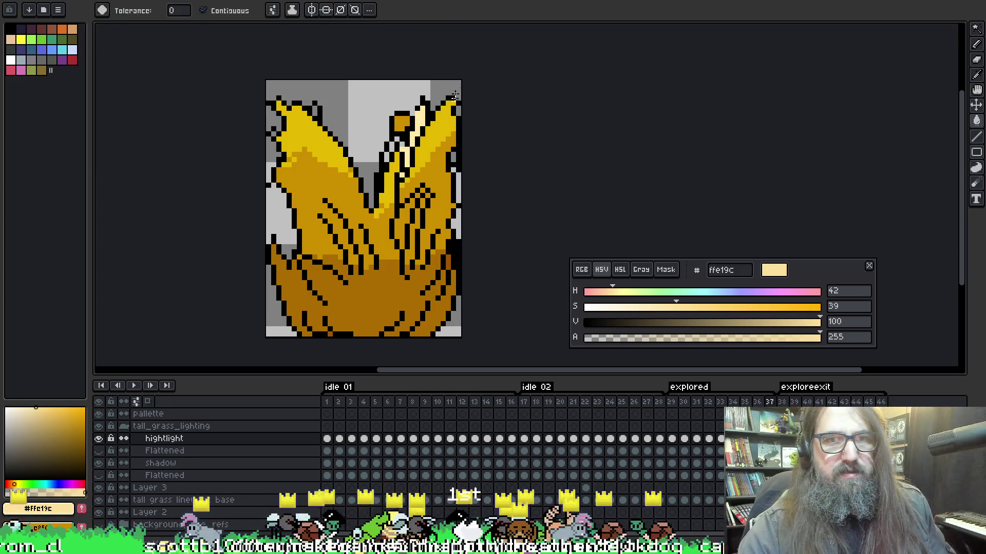
key(w)
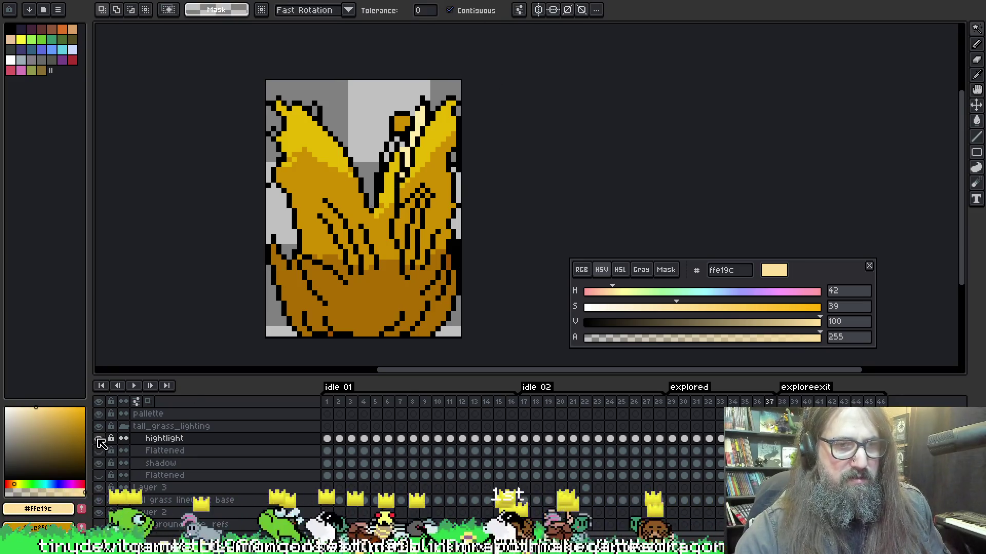
click(99, 439)
click(99, 439)
key(b)
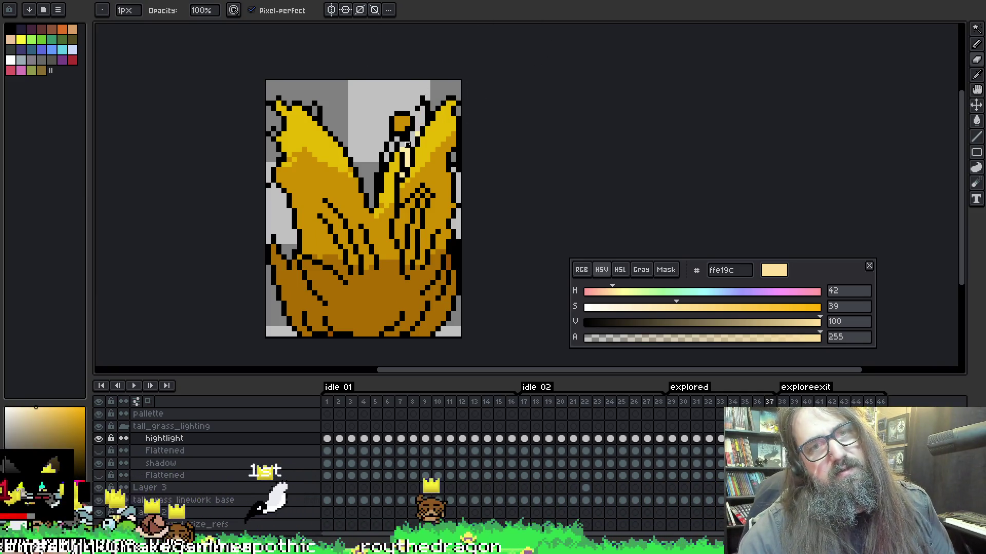
key(Right)
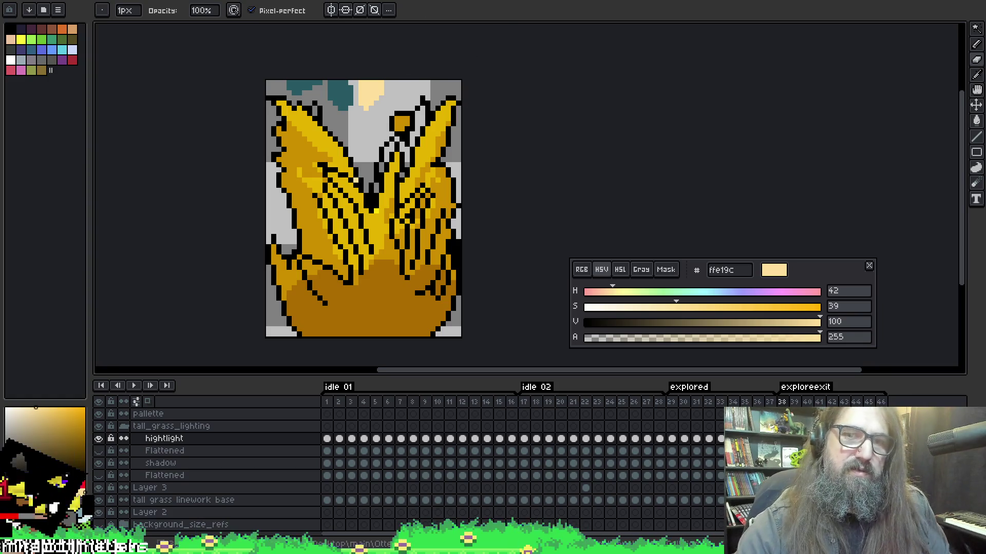
key(Down)
key(Down)
key(Down)
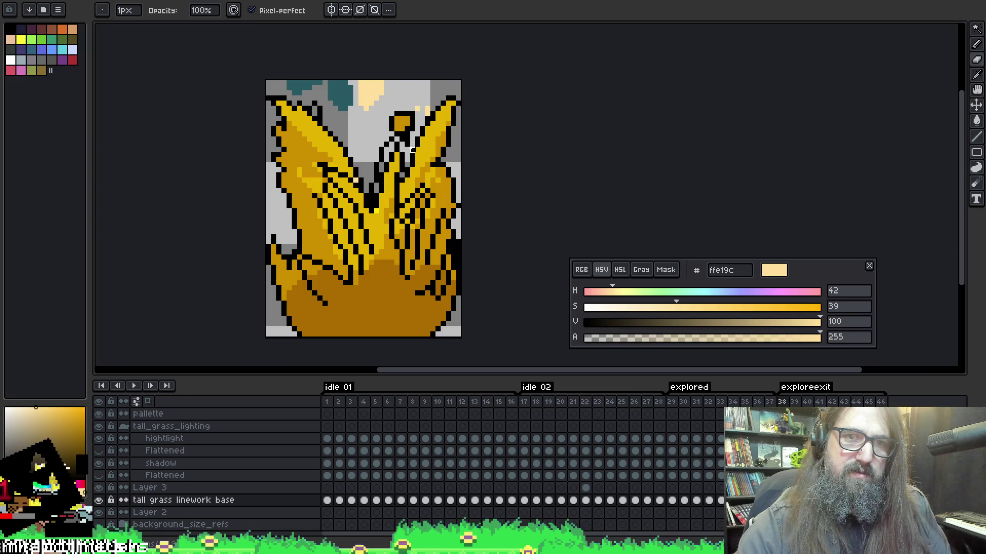
key(Return)
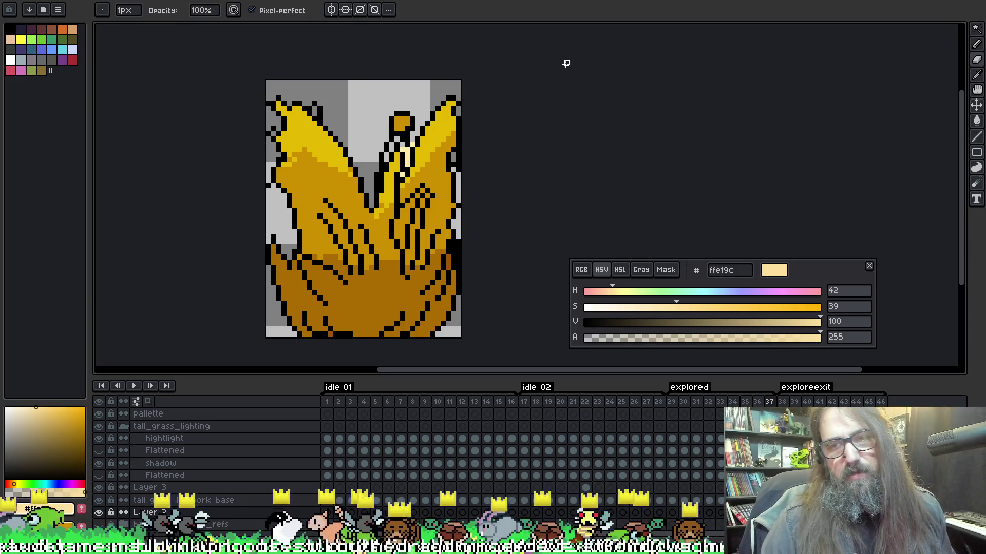
key(e)
key(Return)
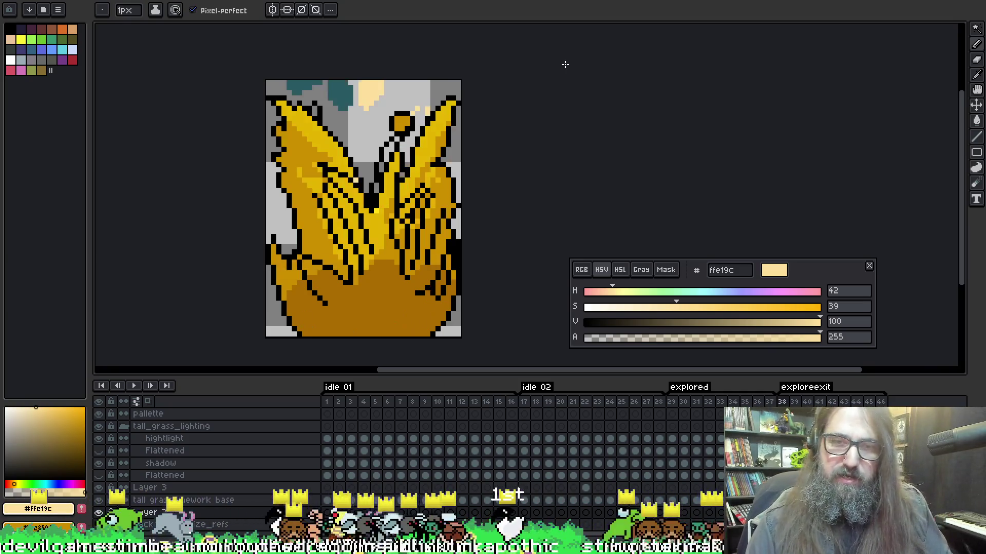
key(Return)
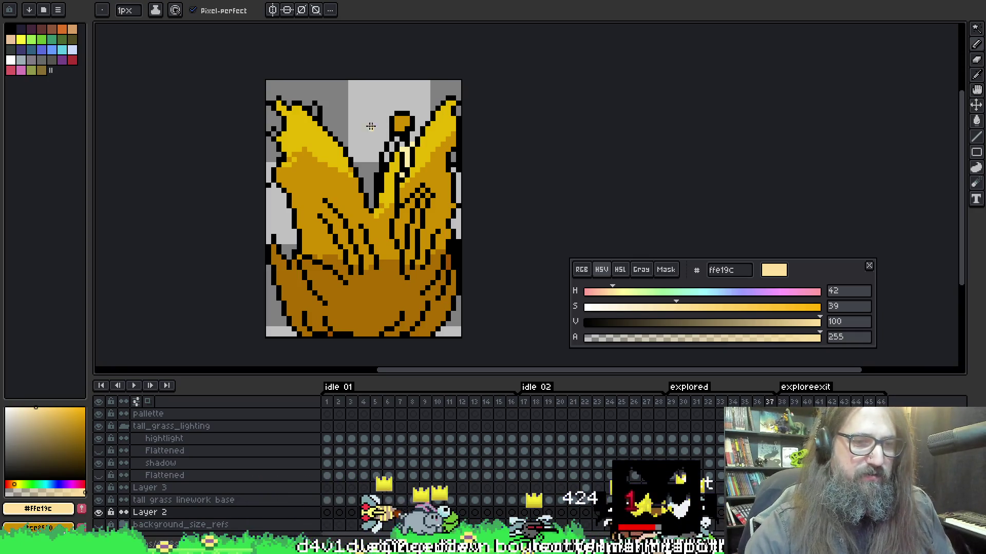
key(Up)
key(Up)
key(Up)
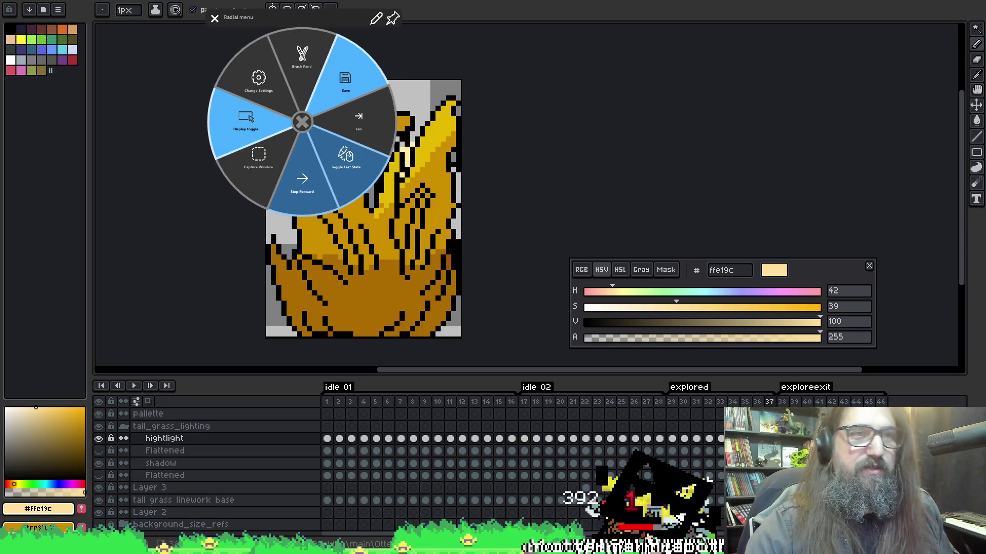
click(406, 148)
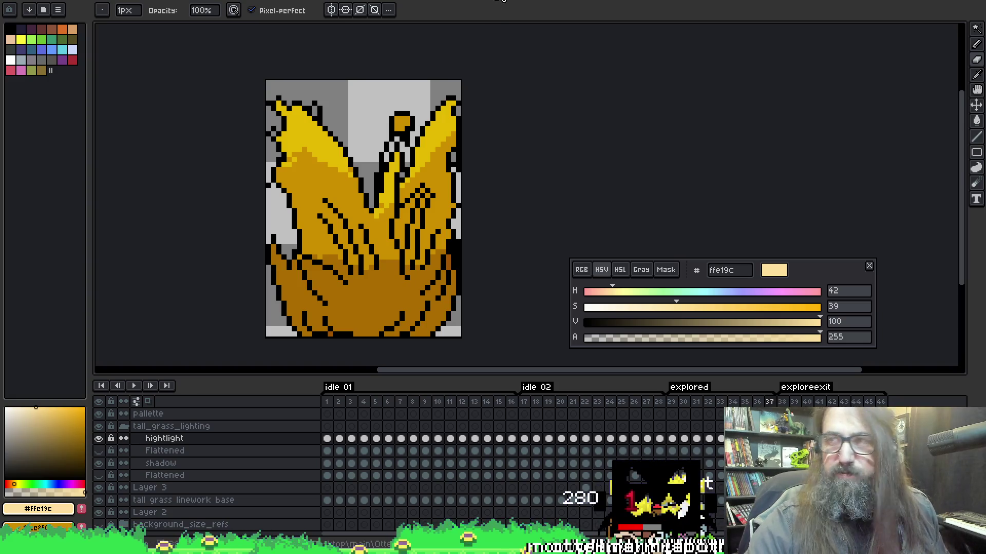
key(i)
alt+click(419, 136)
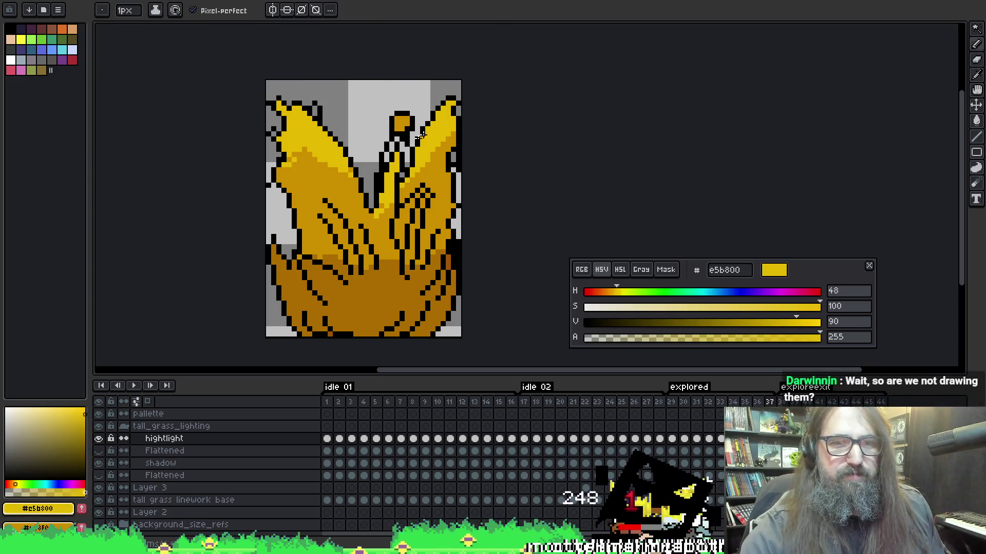
key(Up)
key(Down)
key(Right)
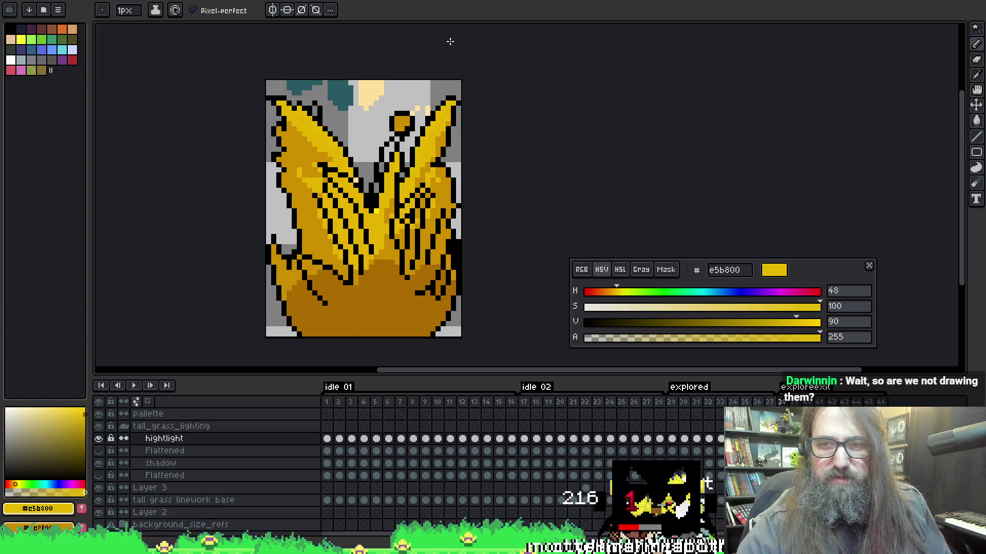
key(Right)
alt+click(377, 87)
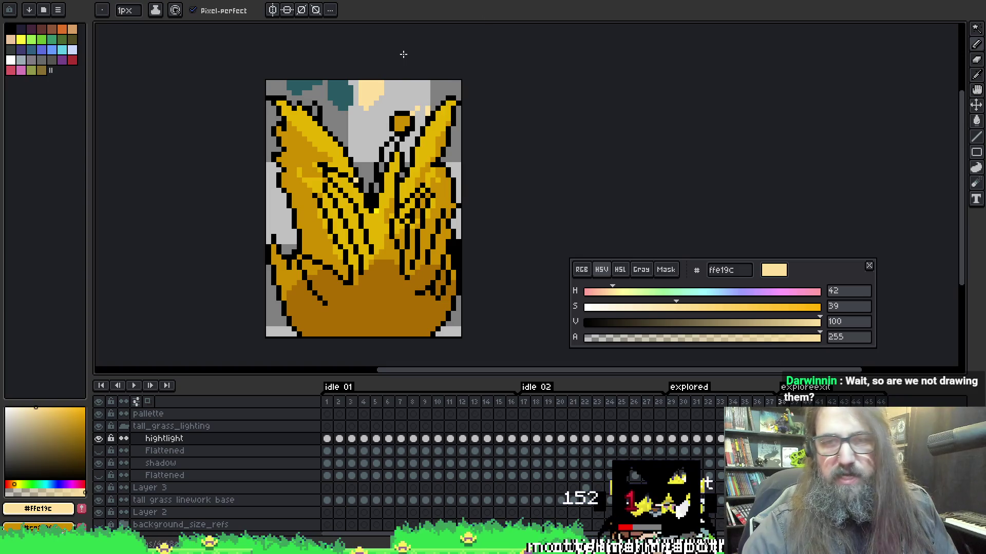
key(Left)
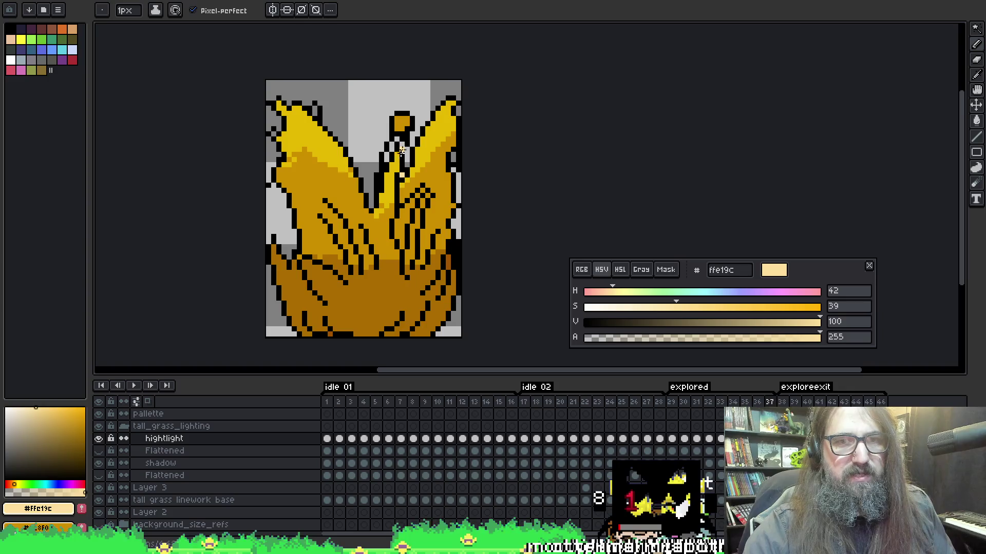
click(402, 146)
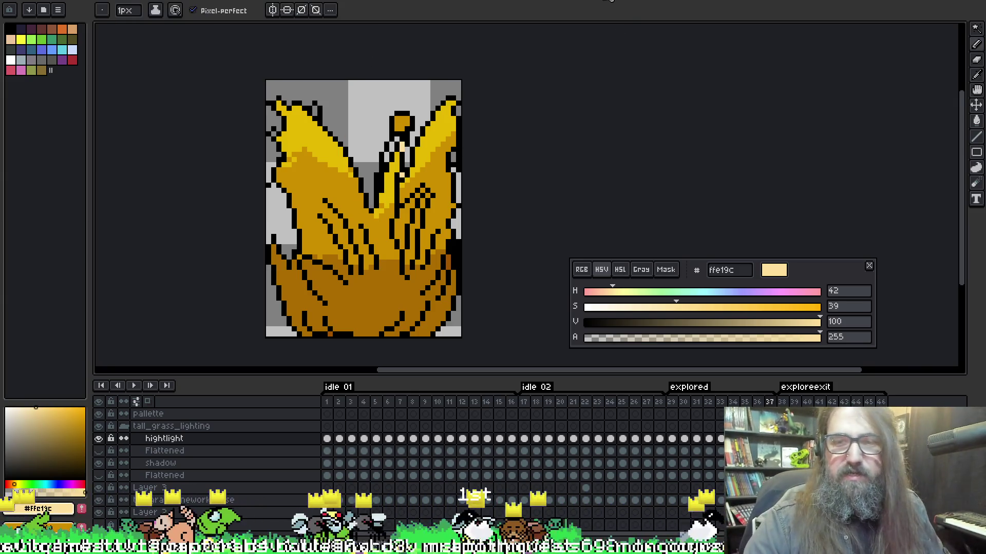
key(Right)
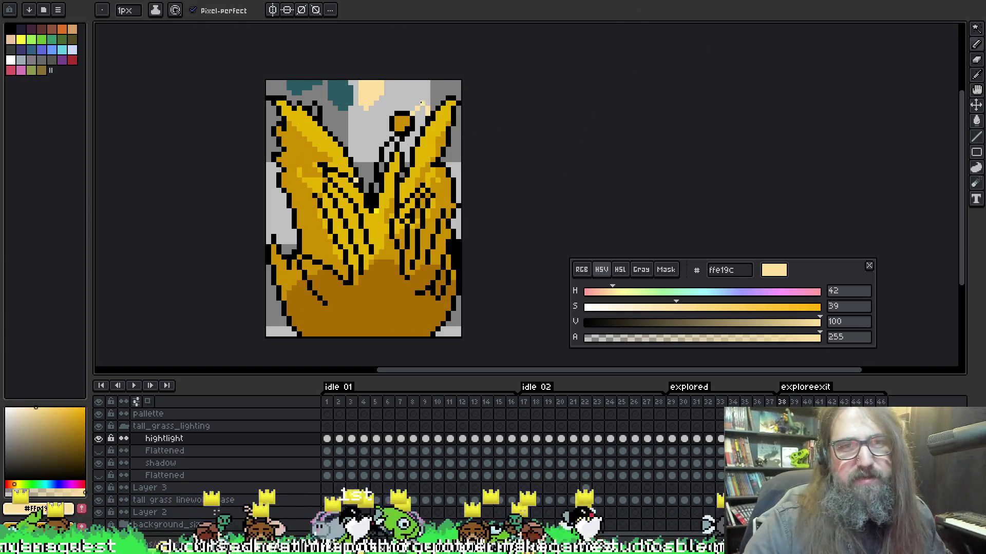
key(b)
key(Return)
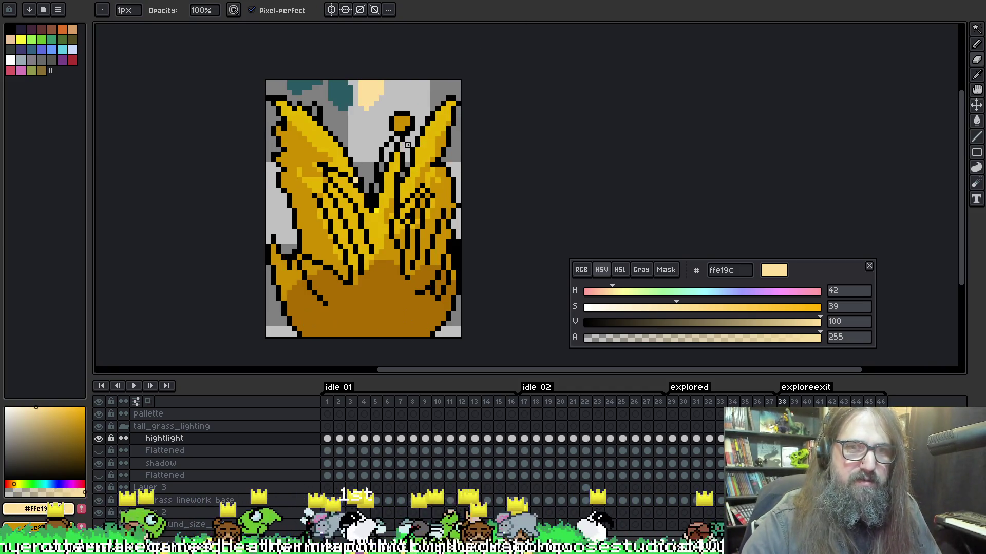
key(e)
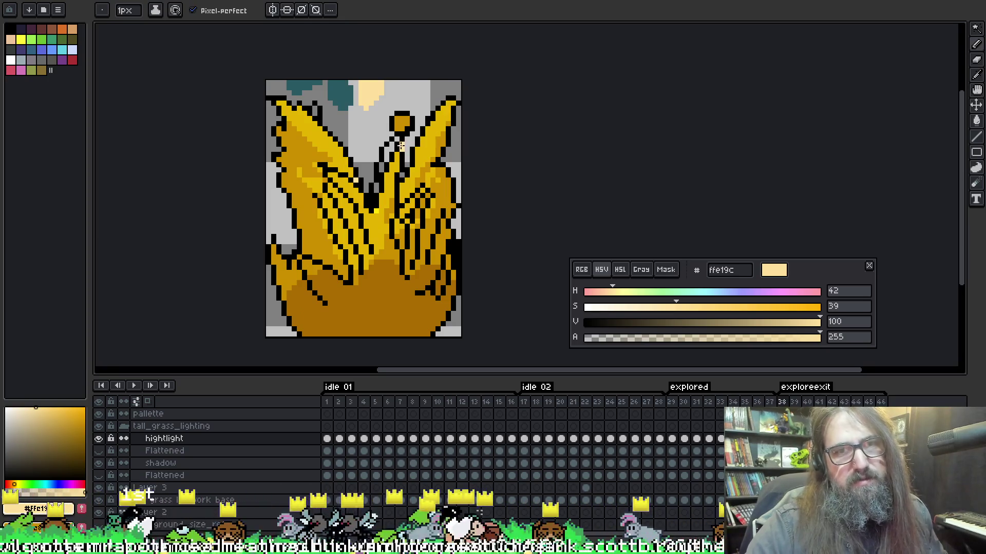
key(b)
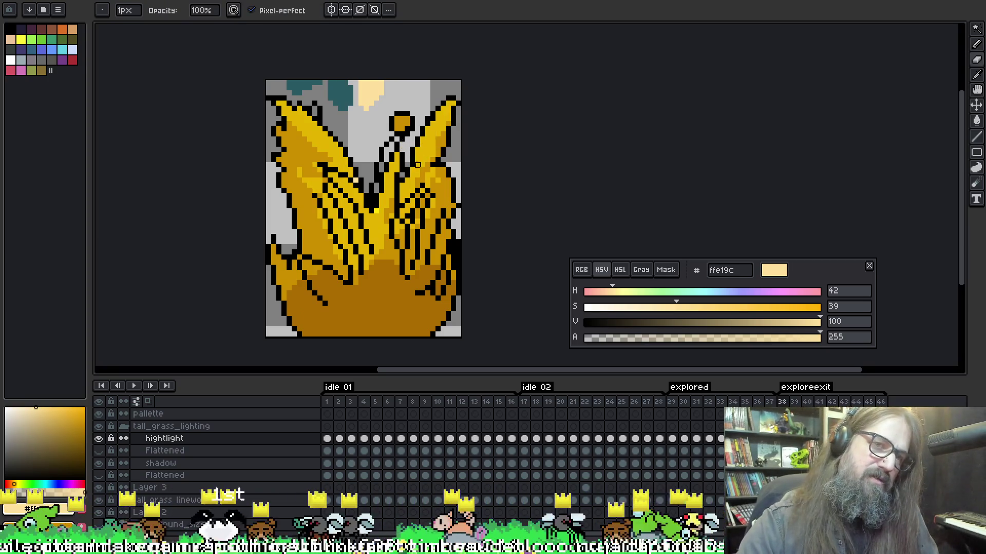
key(Return)
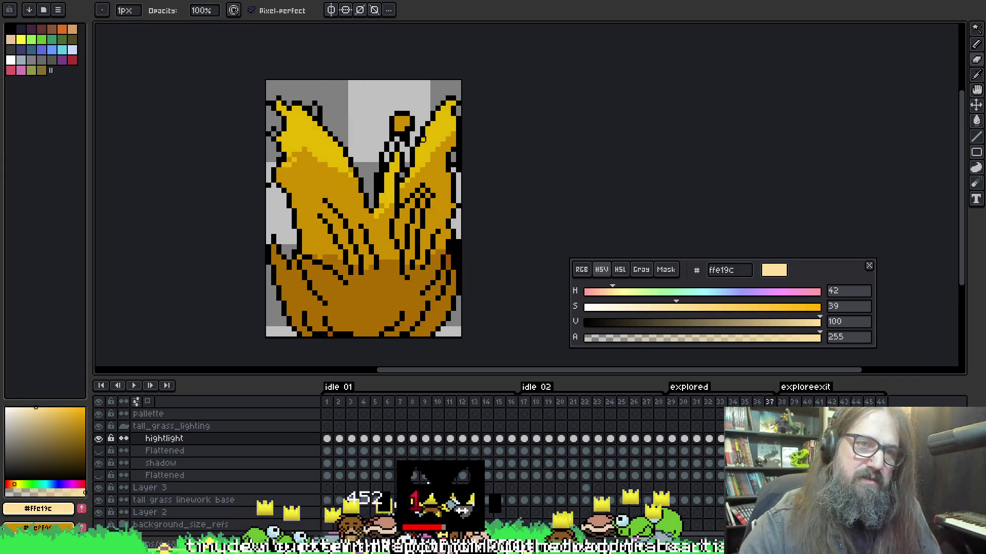
key(Down)
key(Down)
key(Down)
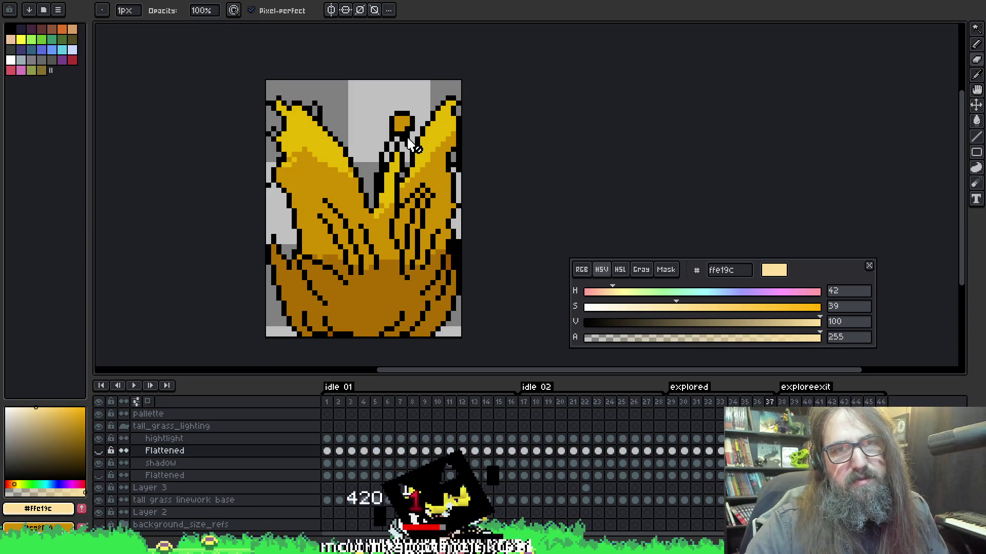
- Preview the animation playback and settle on frame 36
key(Down)
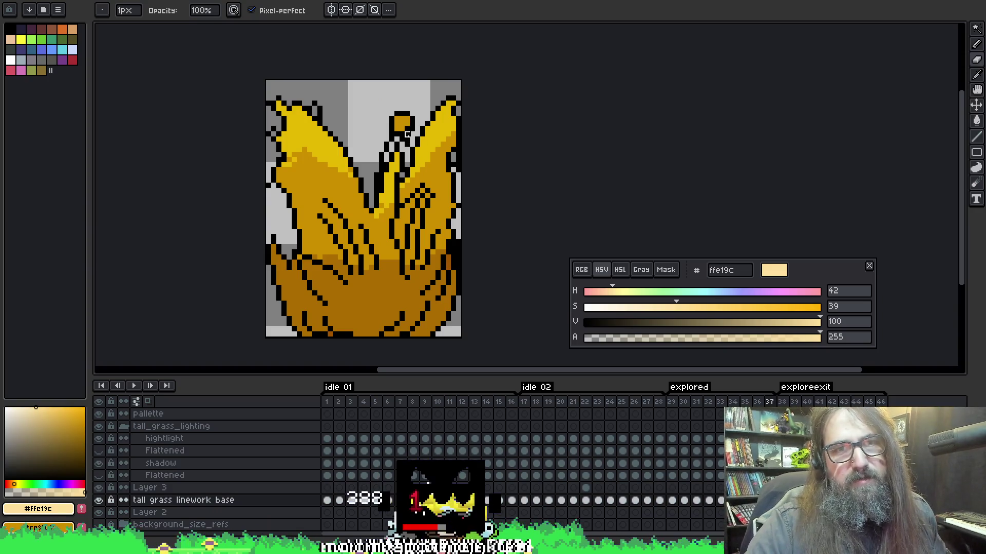
key(Up)
key(Up)
key(Up)
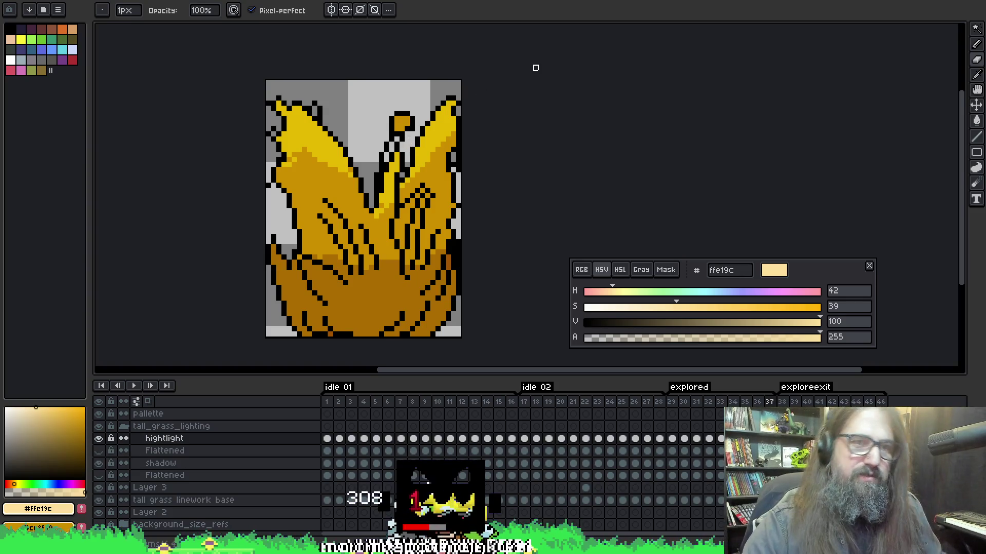
key(Left)
key(Left)
key(Return)
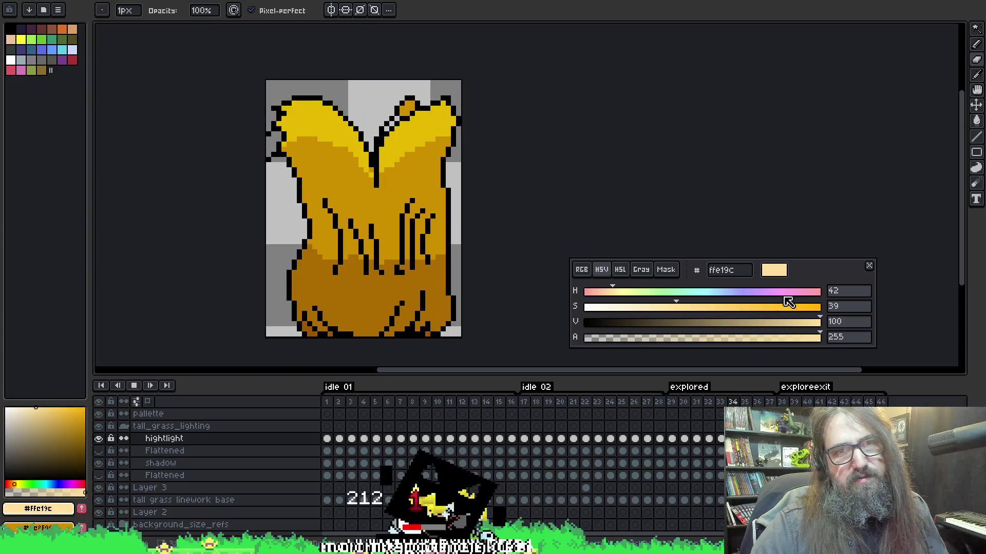
key(Return)
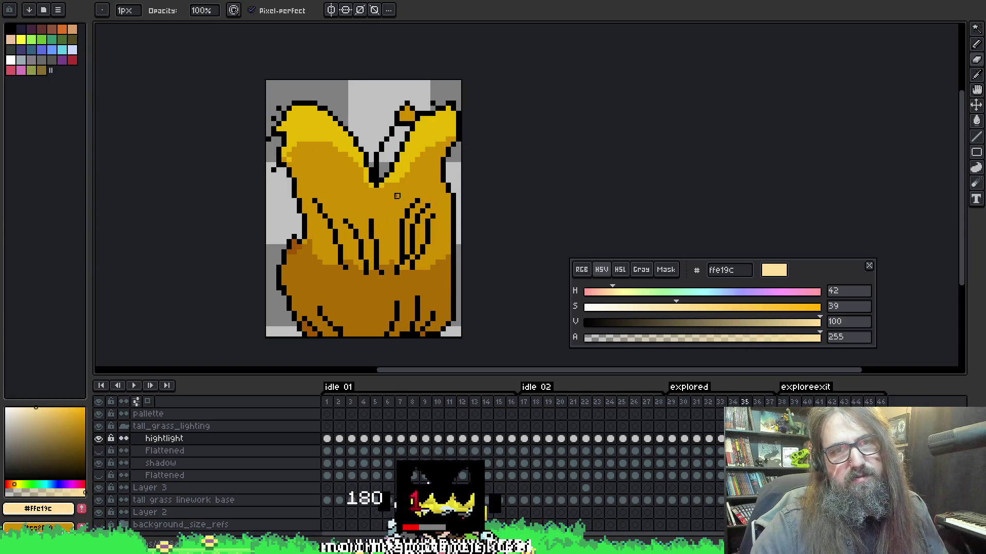
key(Right)
- Select the orange bud on the linework base layer and nudge it right with a transform
key(m)
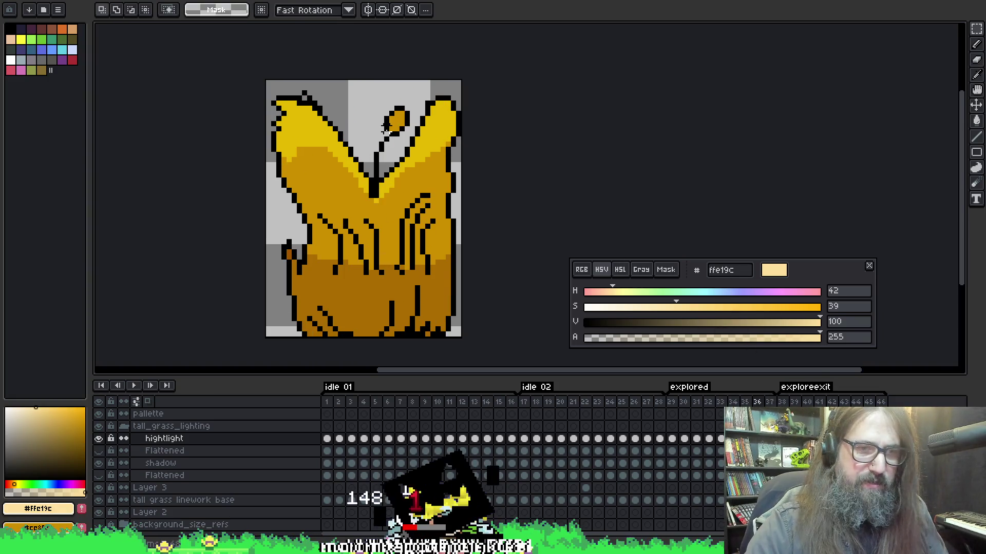
key(Down)
key(Down)
key(Down)
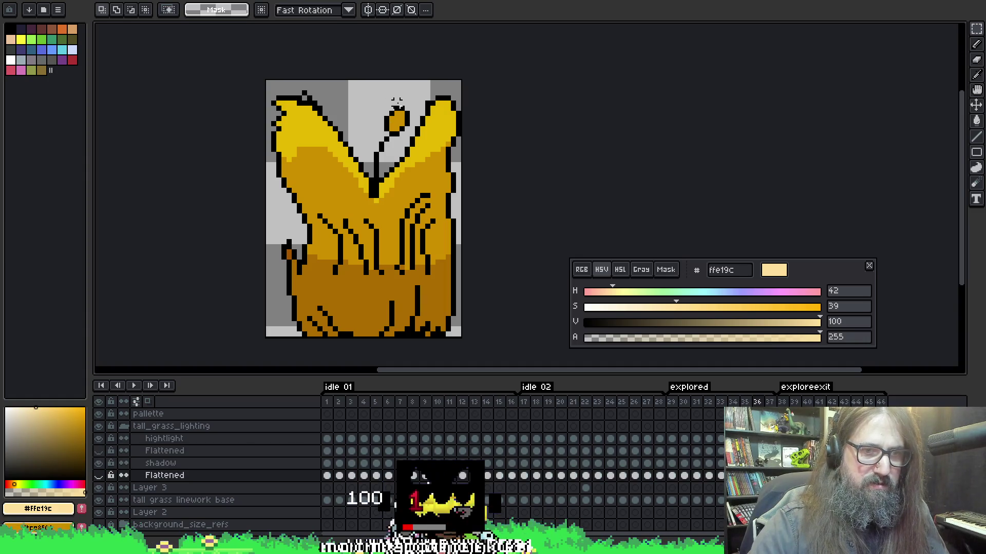
key(Down)
drag(374, 97, 406, 132)
key(ctrl+t)
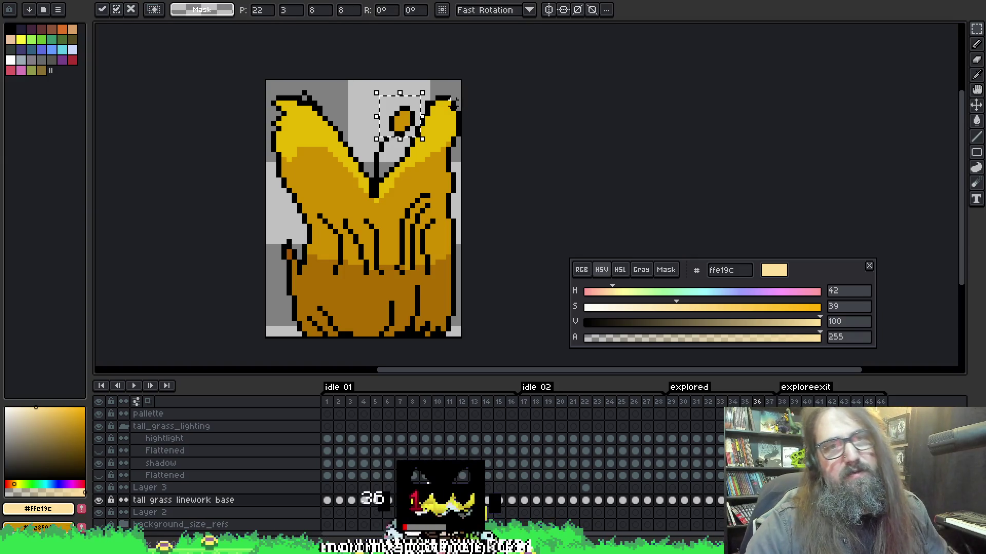
click(442, 107)
- Replay the animation to check the bud, then take the pencil with black from the outline
key(Return)
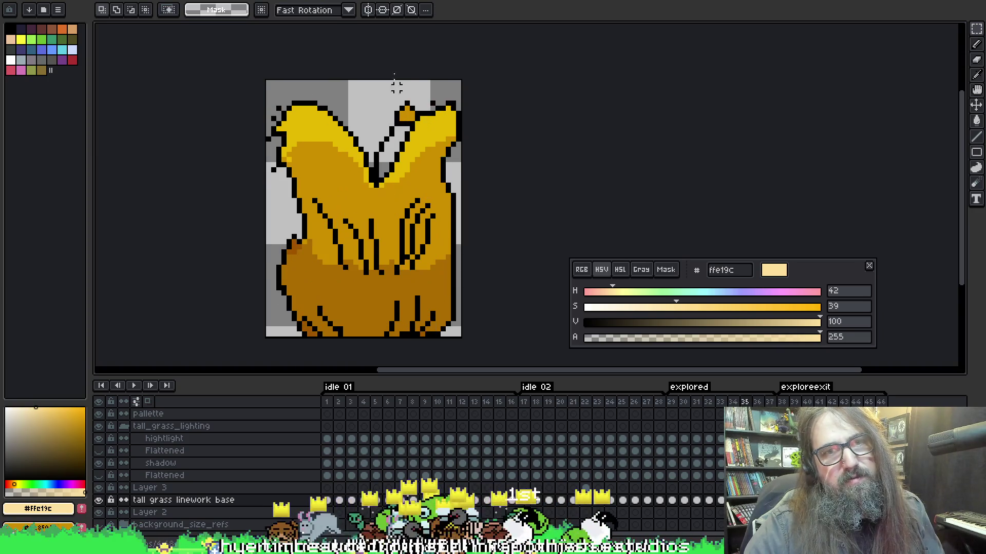
key(Return)
key(b)
alt+click(391, 132)
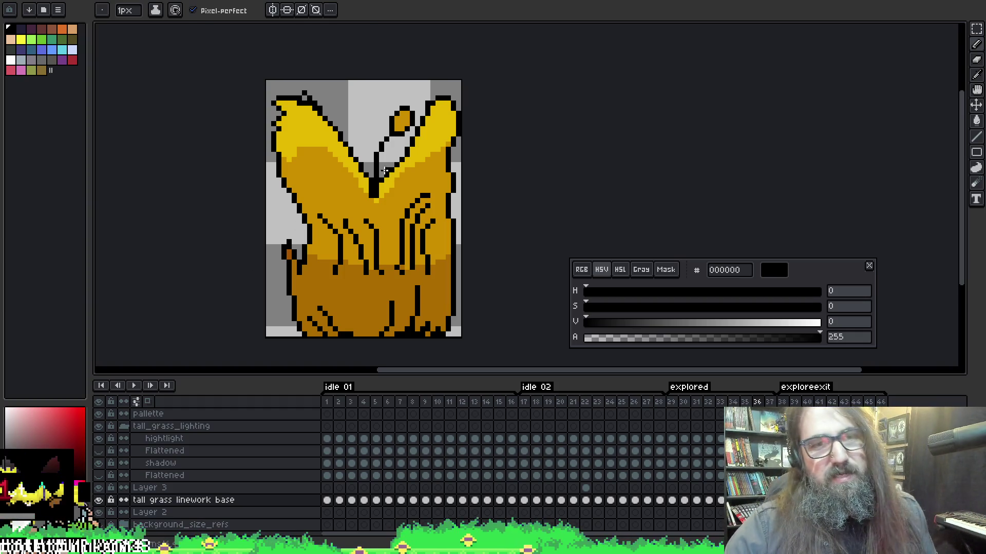
- Sample the darker gold, then the bright yellow e5b800 from a grass tip
key(i)
alt+click(429, 143)
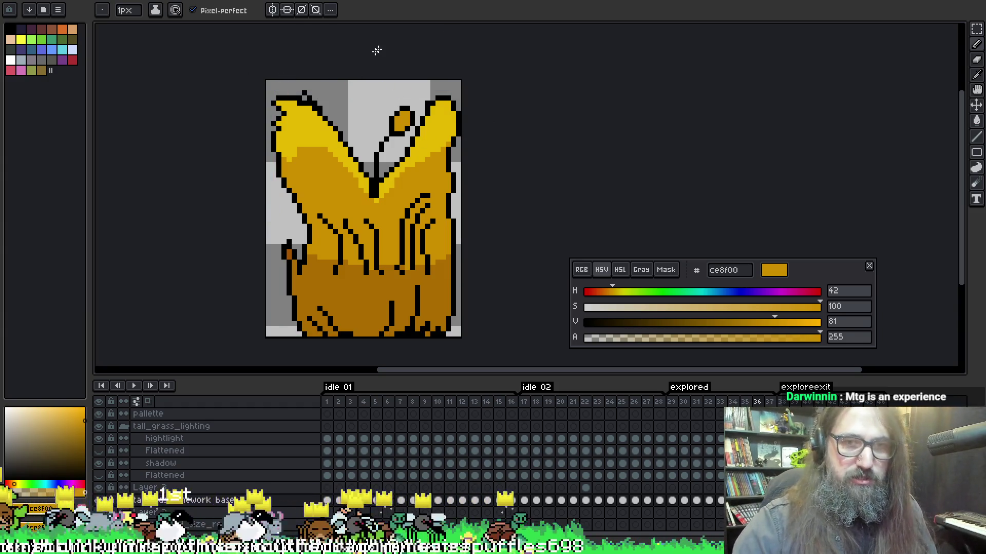
key(alt)
click(450, 128)
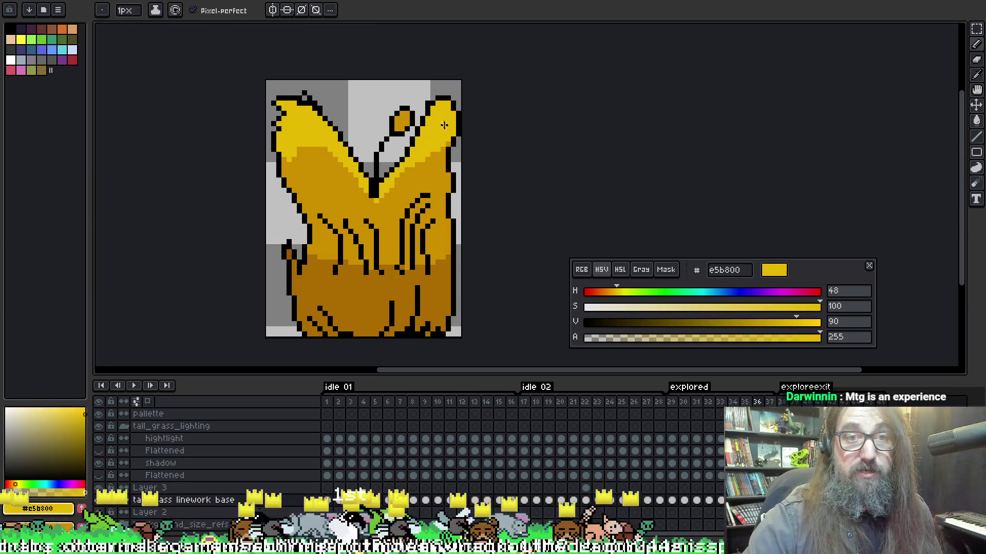
- Replay the animation from frame 30, stopping on frame 34, and save the sprite
key(Left)
key(Left)
key(Left)
key(Left)
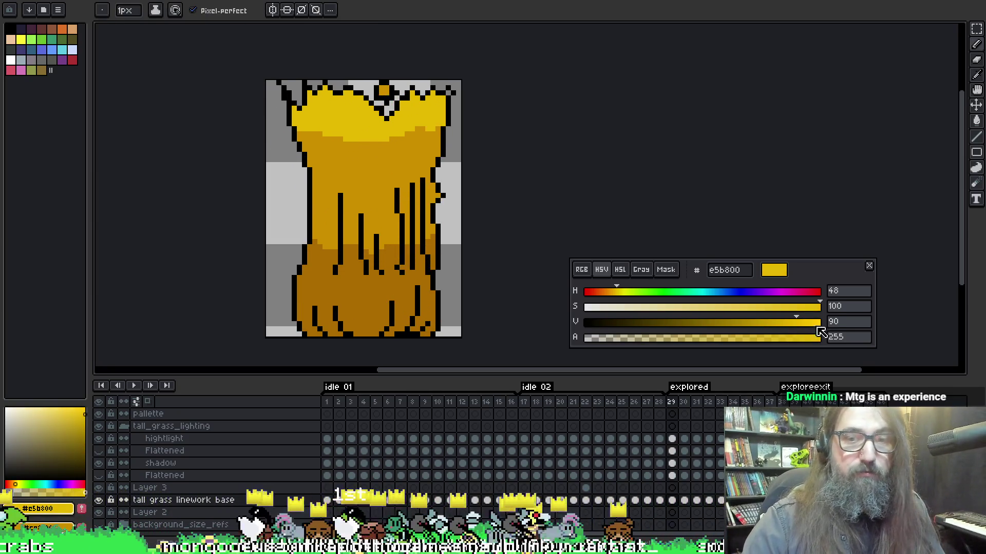
key(Return)
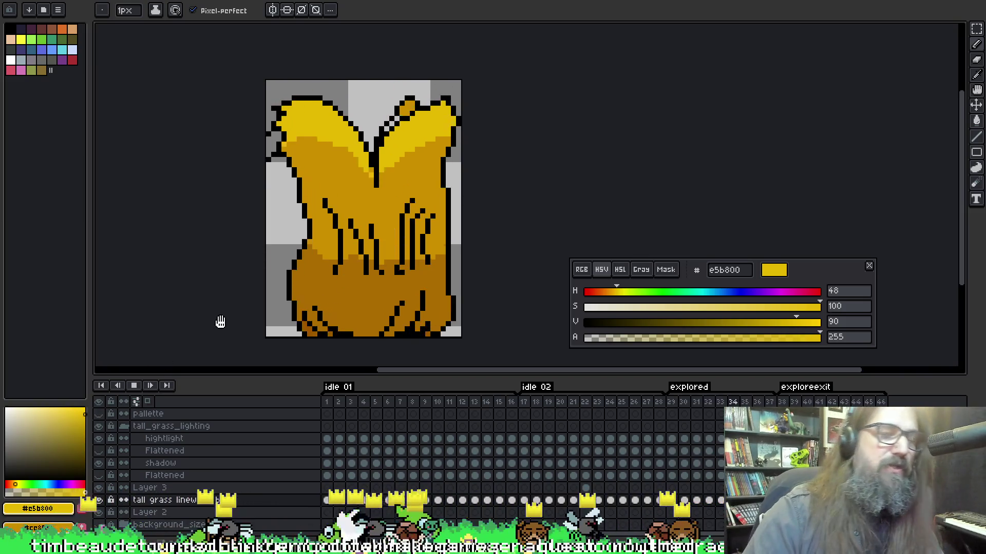
key(Return)
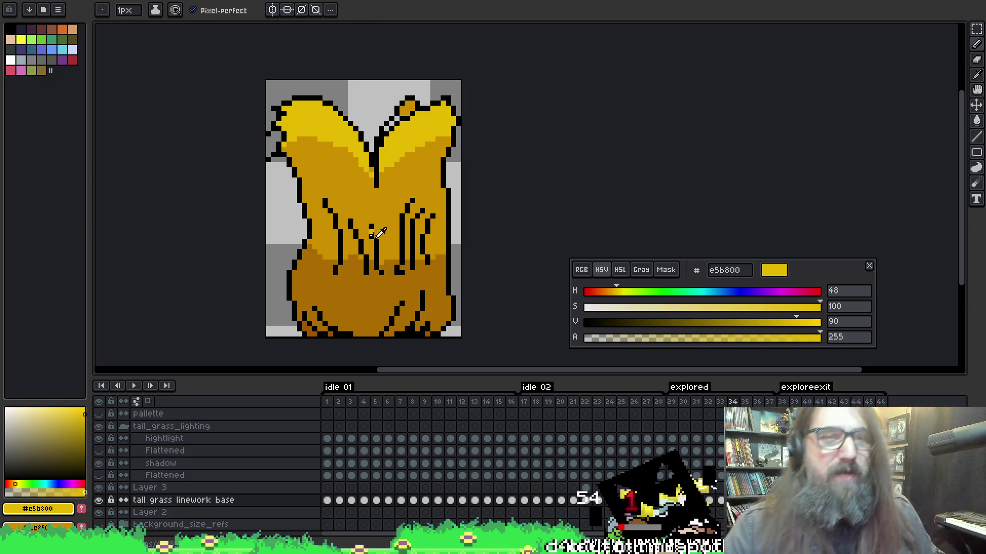
key(ctrl+s)
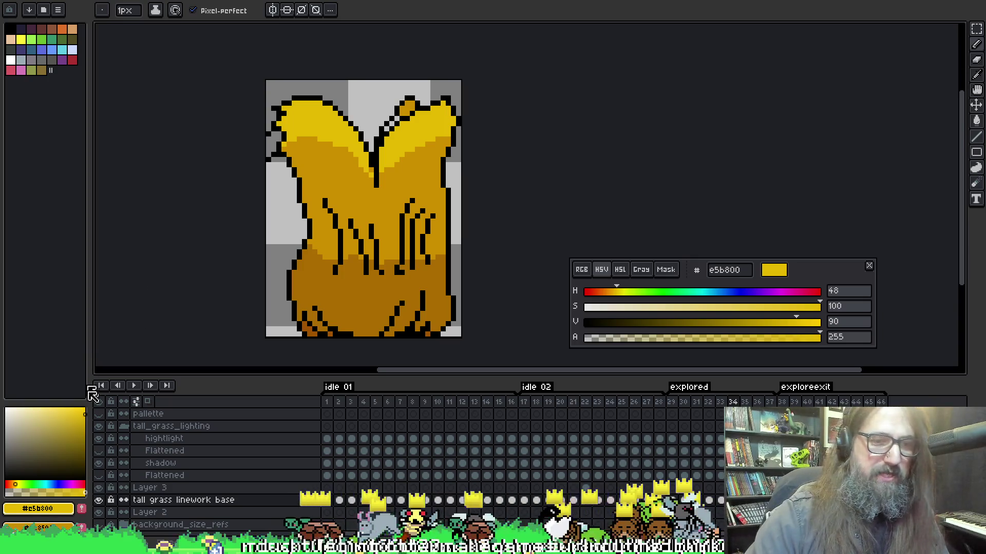
click(99, 500)
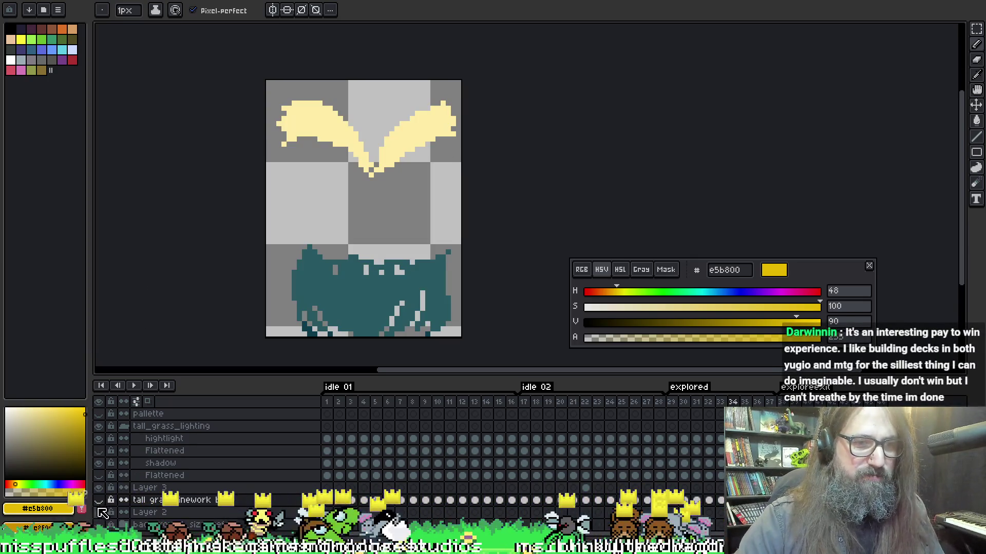
click(102, 512)
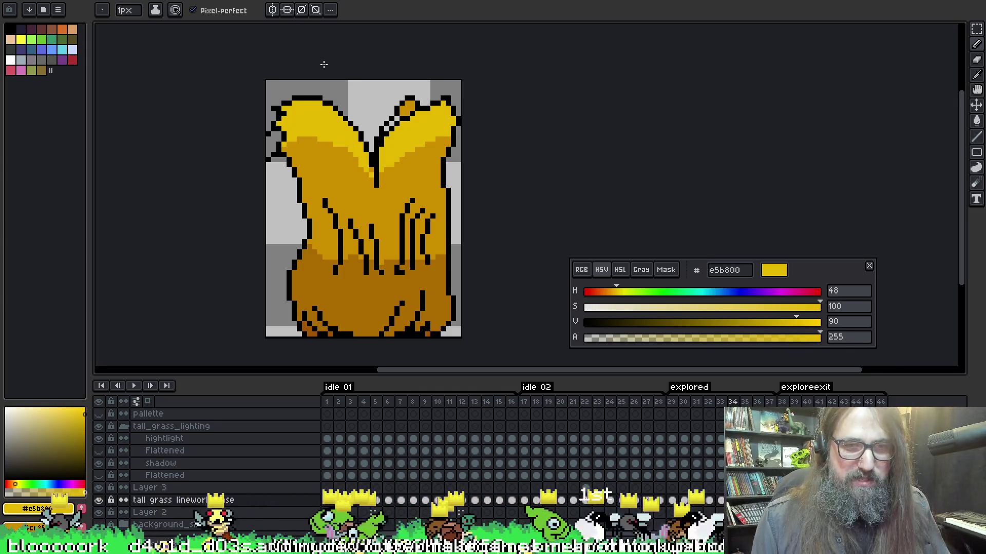
key(Return)
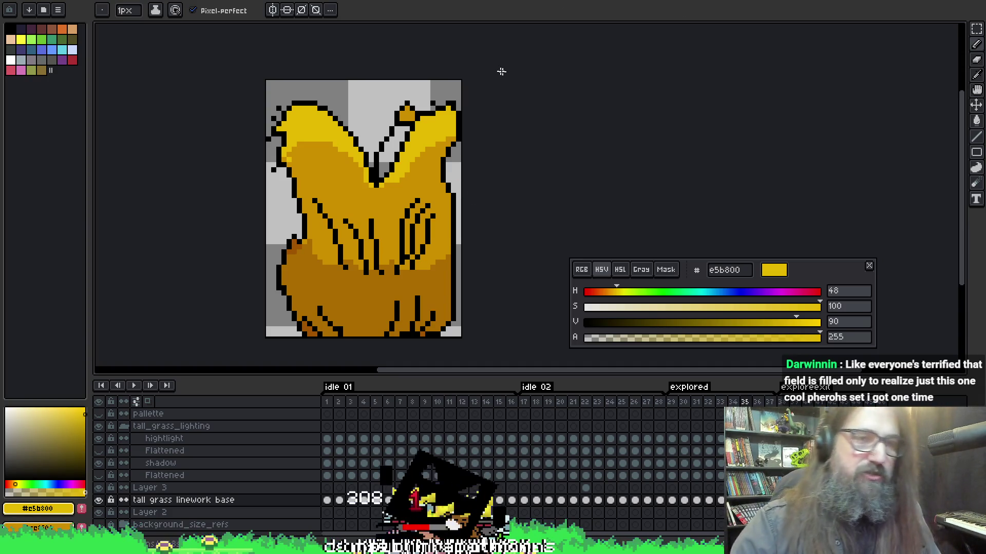
- Compare neighbouring frames around 31, play the animation, then select the shadow layer below Flattened
key(Left)
key(Left)
key(Left)
key(Left)
key(Right)
key(Left)
key(Left)
key(Right)
key(Right)
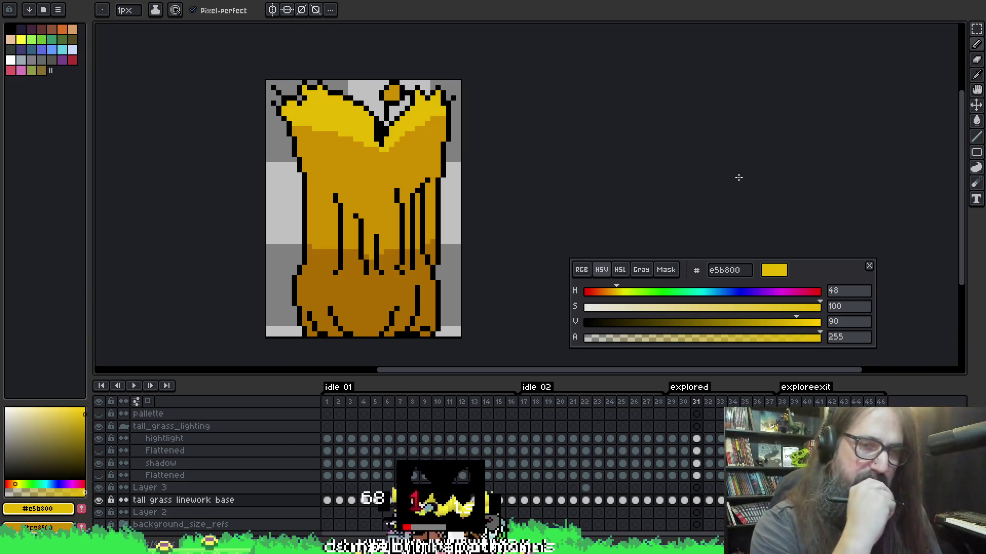
key(Return)
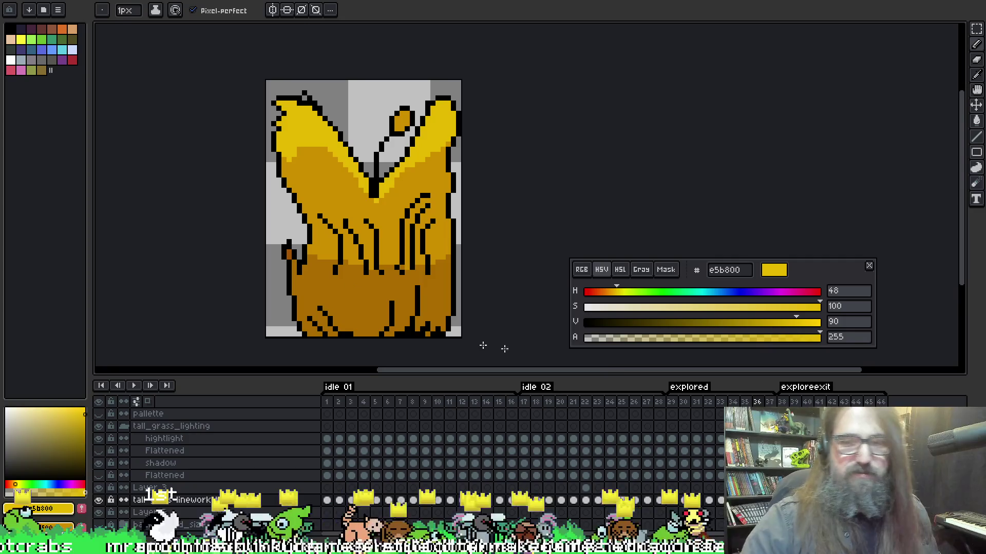
click(164, 451)
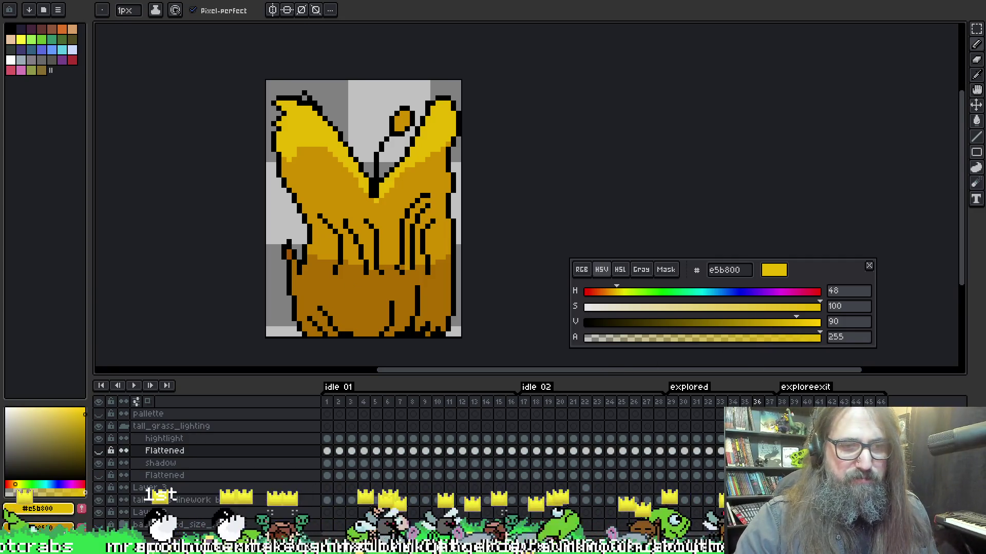
key(alt+Down)
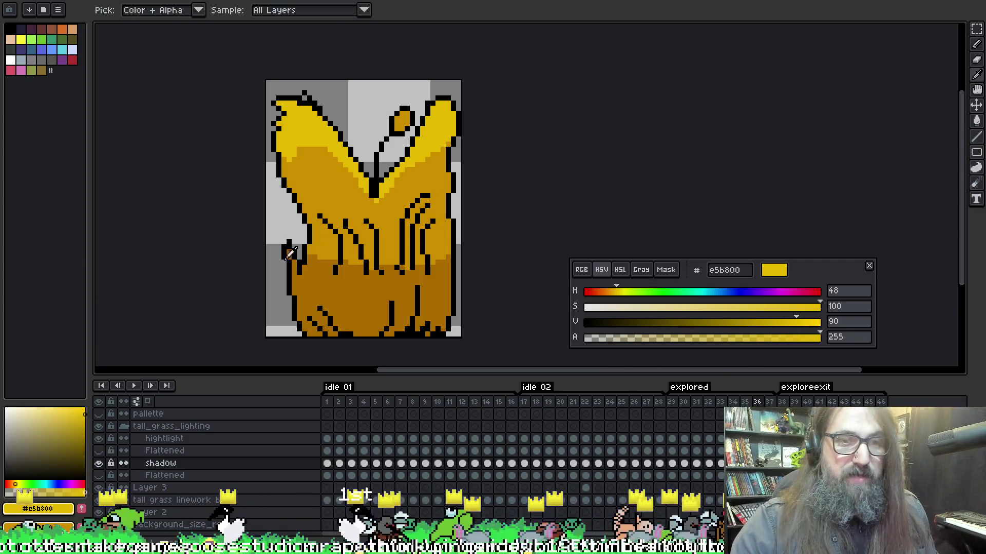